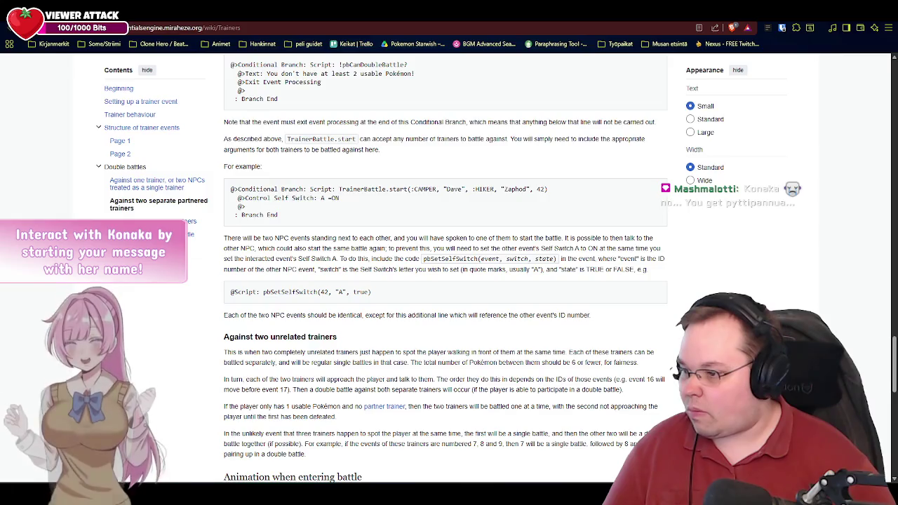
# Step: Append the female grunt ZAMSON_GRUNT_F, "Grunt" to the TrainerBattle.start script, checking the wiki for syntax
pyautogui.hotkey('alt', 'Tab')
pyautogui.click(518, 332)
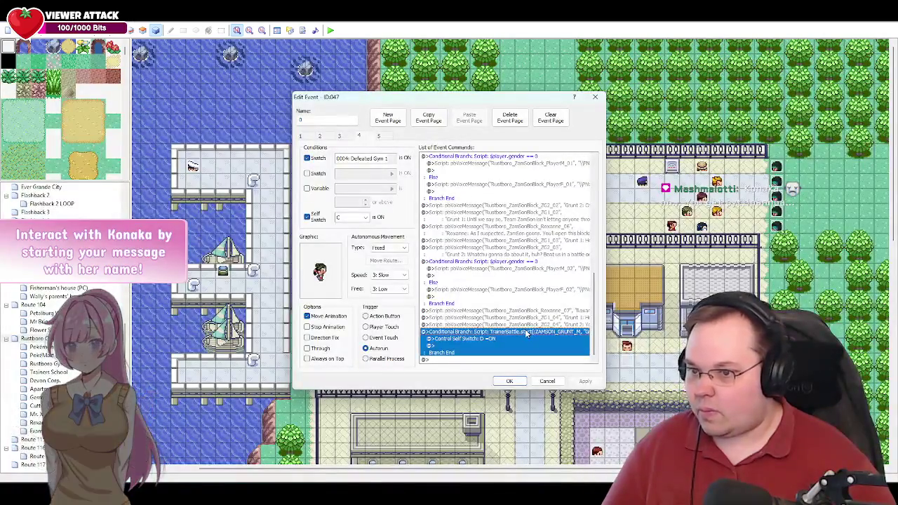
pyautogui.doubleClick(518, 331)
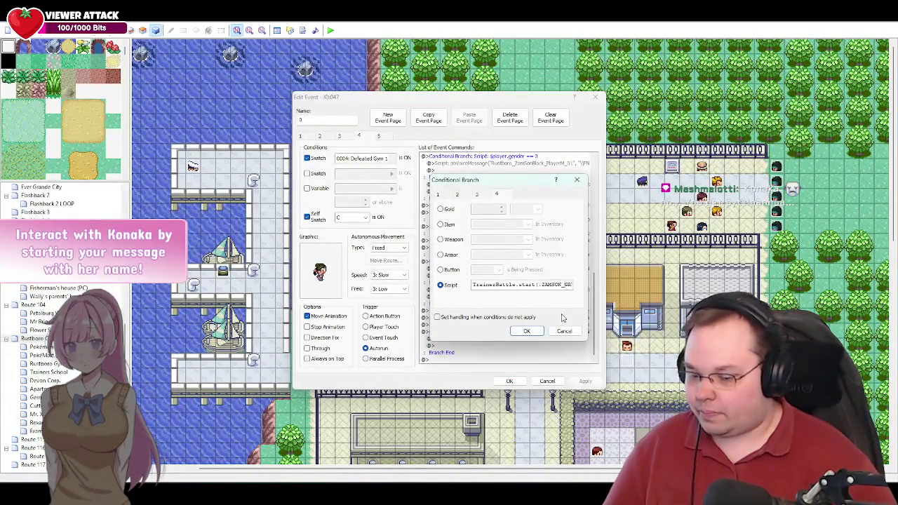
pyautogui.press('End')
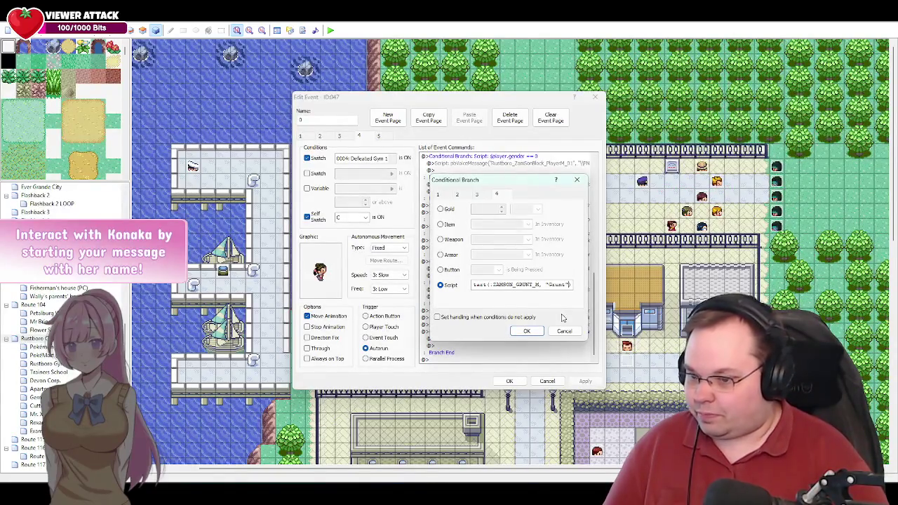
pyautogui.hotkey('alt', 'Tab')
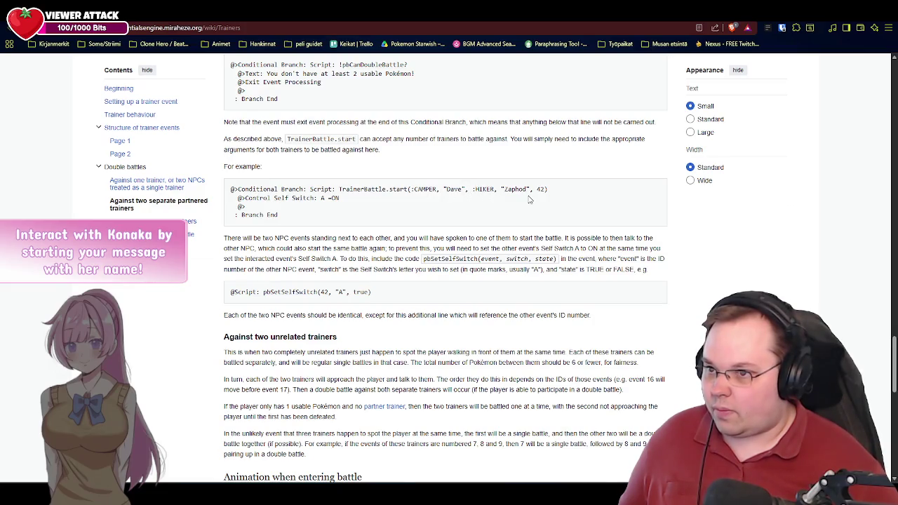
pyautogui.hotkey('alt', 'Tab')
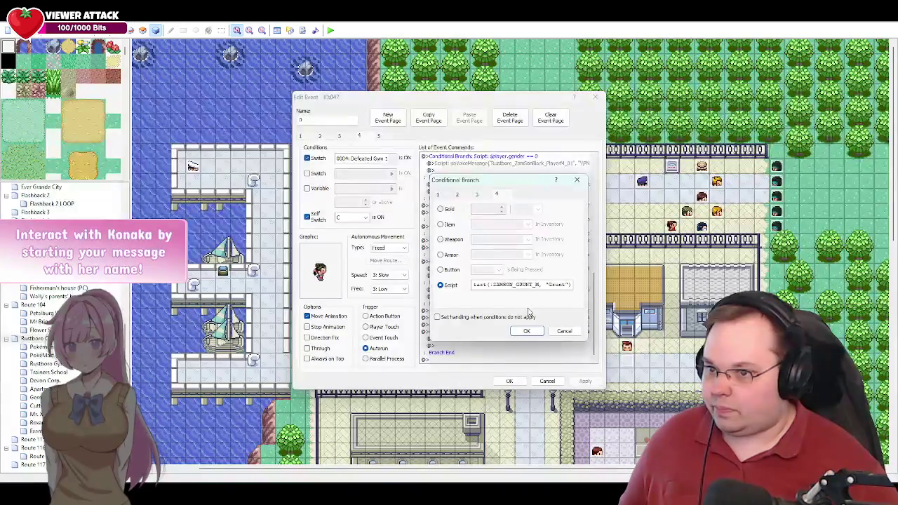
pyautogui.write(', ')
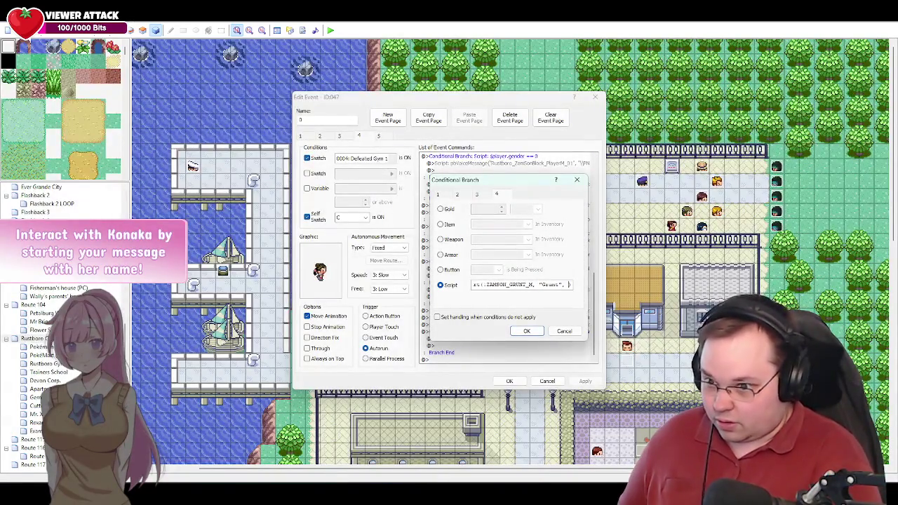
pyautogui.write('ZAMSON')
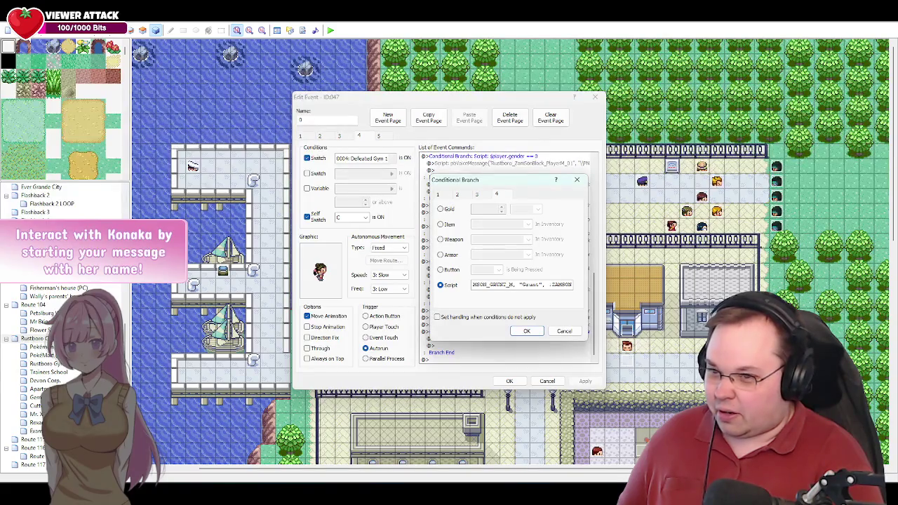
pyautogui.write('_GRUNT_F')
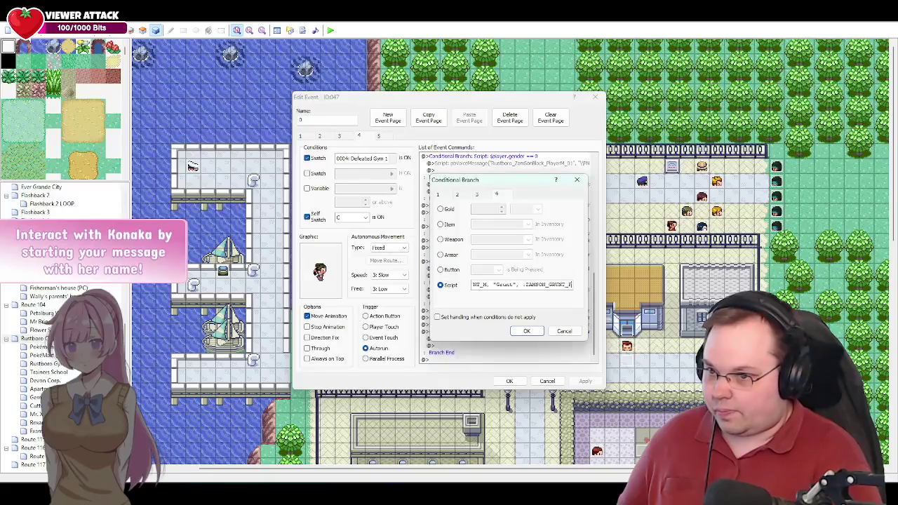
pyautogui.write('E')
pyautogui.write(',')
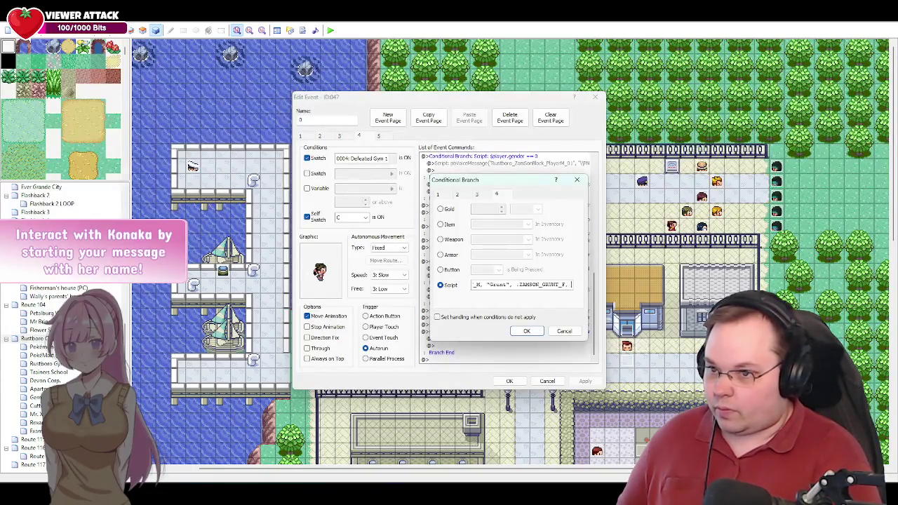
pyautogui.write('"Grunt"')
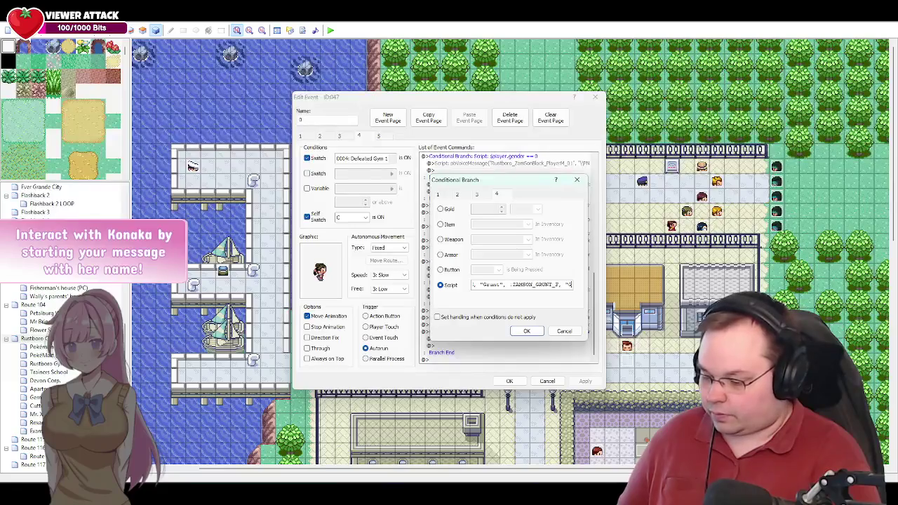
pyautogui.write(', 1')
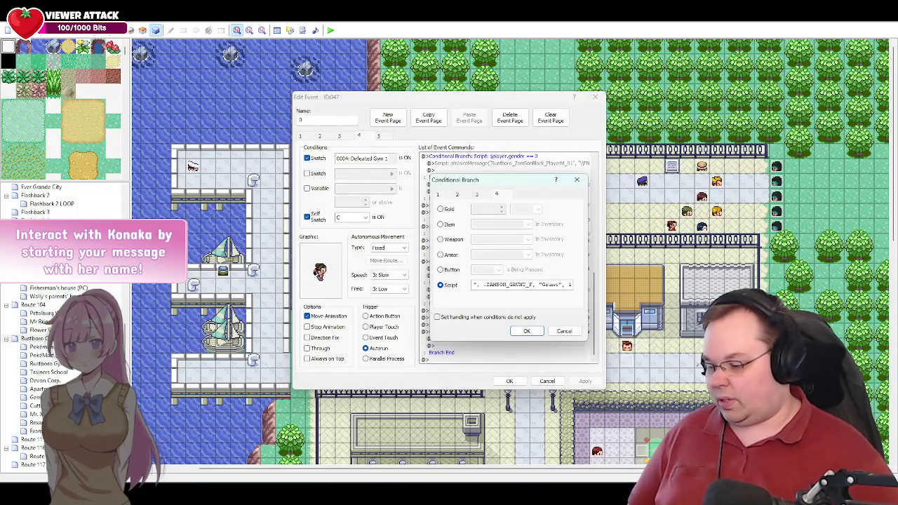
pyautogui.hotkey('alt', 'Tab')
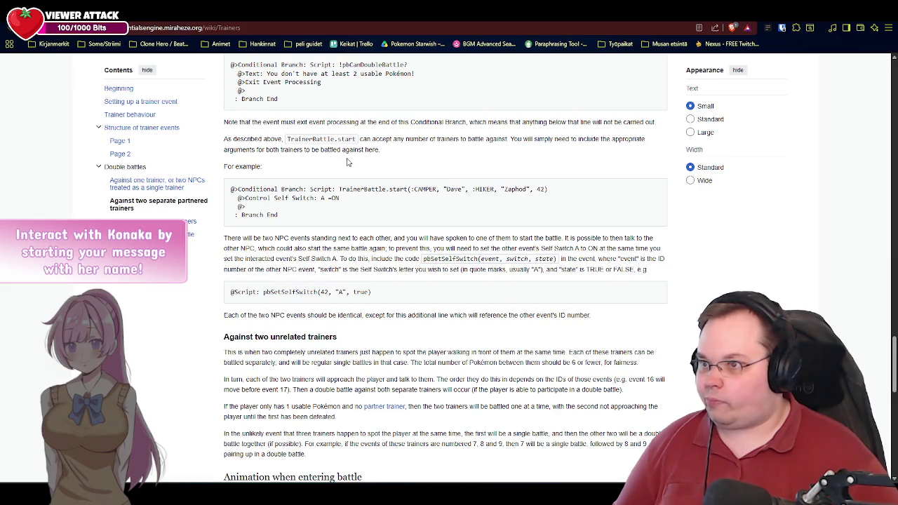
# Step: Scroll through the wiki's double-battle sections, then return to the Conditional Branch script
pyautogui.scroll(5, 444, 176)
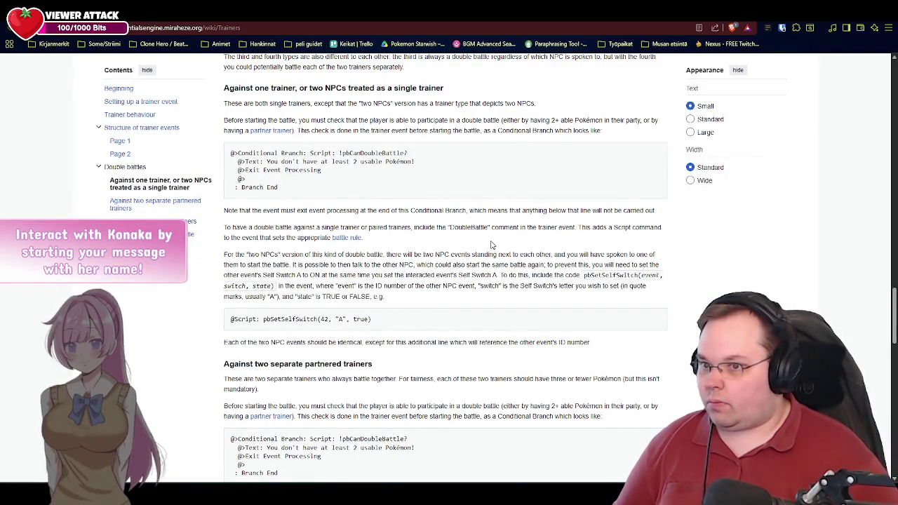
pyautogui.scroll(4, 435, 253)
pyautogui.scroll(3, 442, 269)
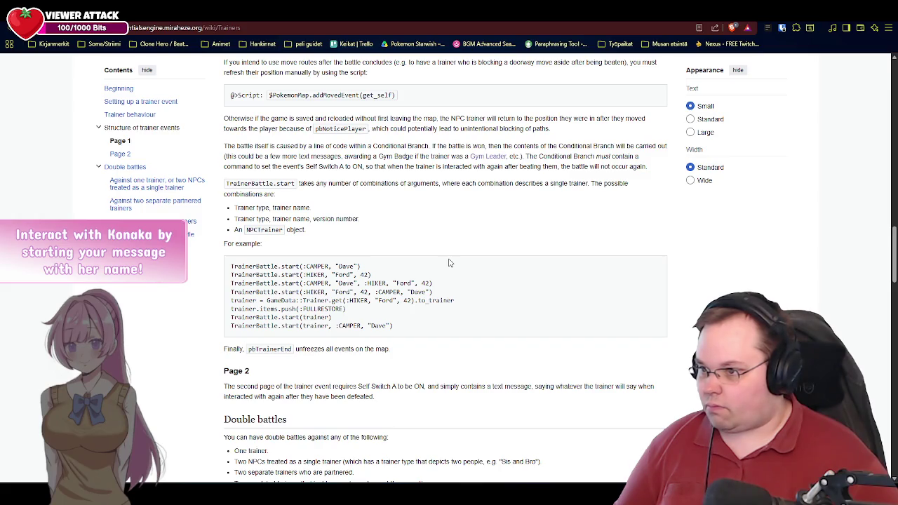
pyautogui.scroll(-15, 512, 309)
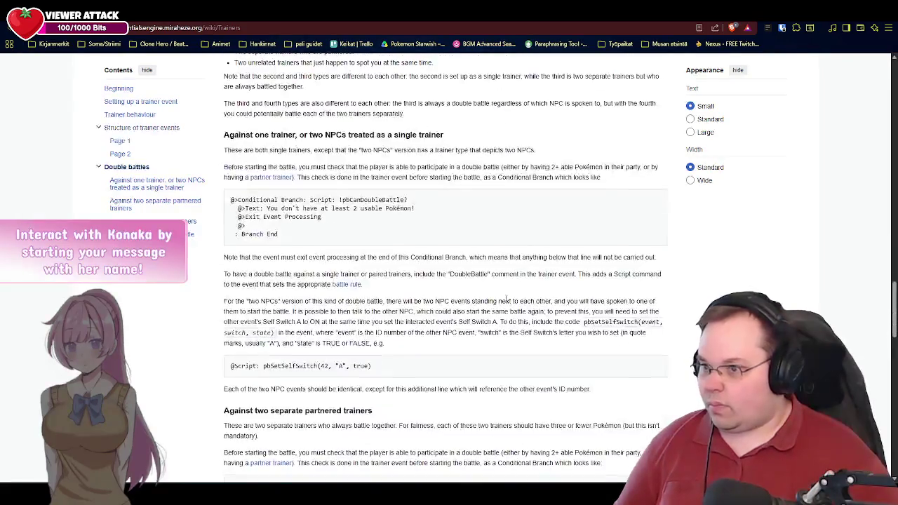
pyautogui.scroll(-2, 505, 302)
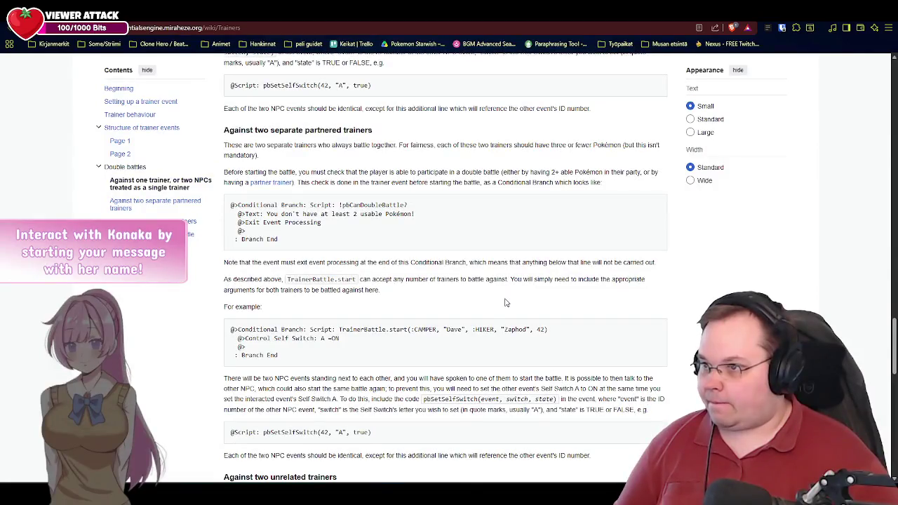
pyautogui.scroll(-2, 506, 302)
pyautogui.scroll(2, 505, 299)
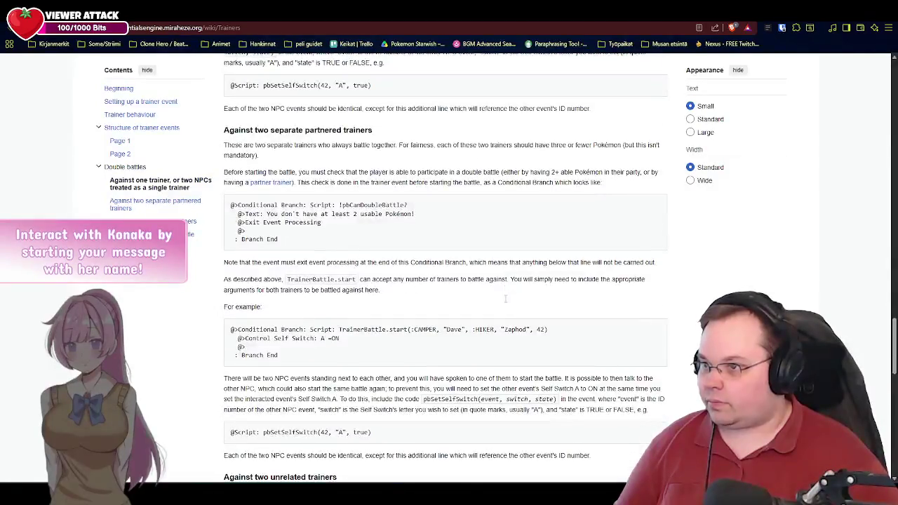
pyautogui.scroll(-1, 504, 306)
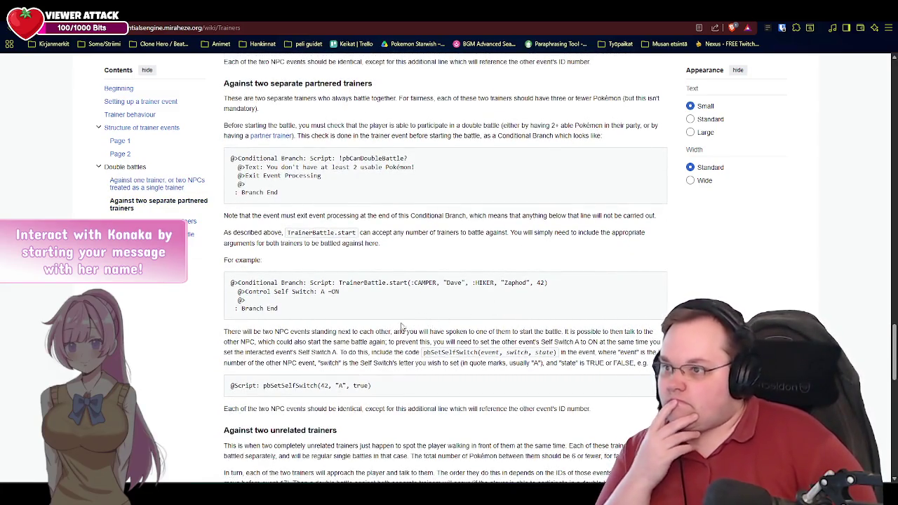
pyautogui.scroll(-2, 369, 327)
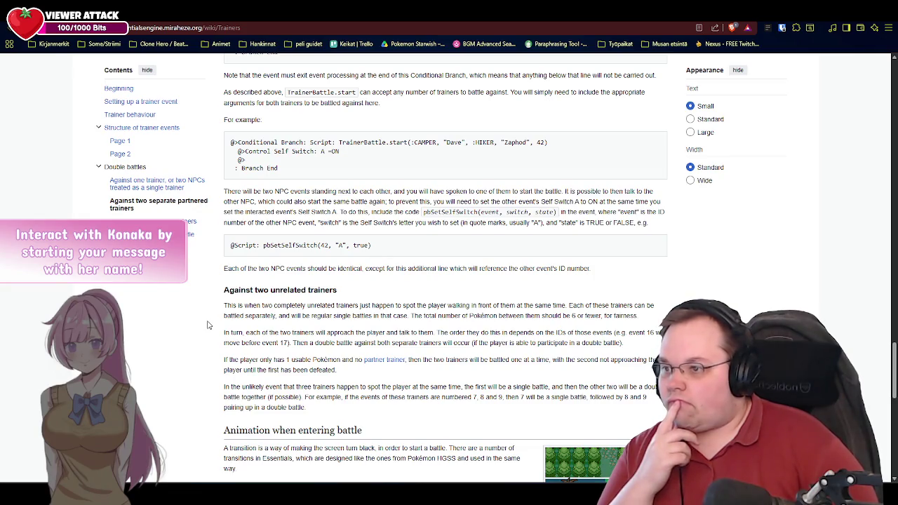
pyautogui.scroll(1, 370, 245)
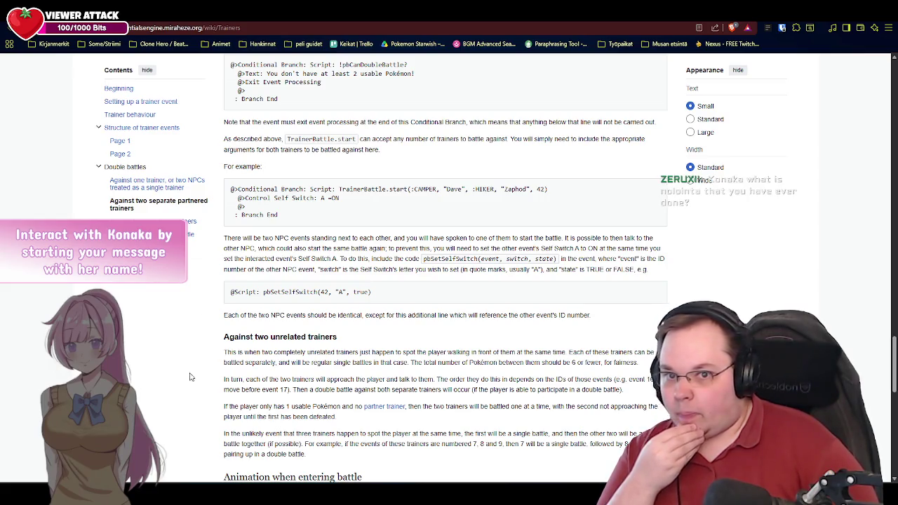
pyautogui.hotkey('alt', 'Tab')
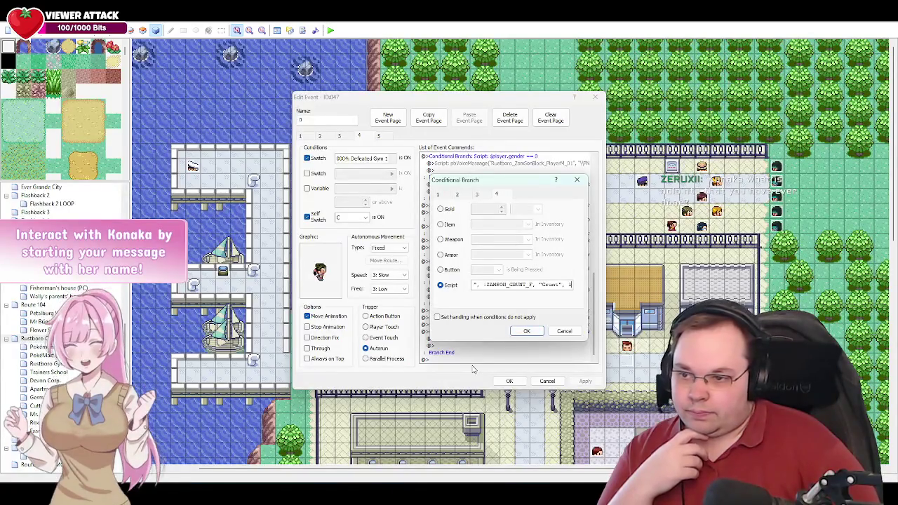
# Step: Bring the RasterBrain Buddy chat log in front of the event editor
pyautogui.hotkey('alt', 'Tab')
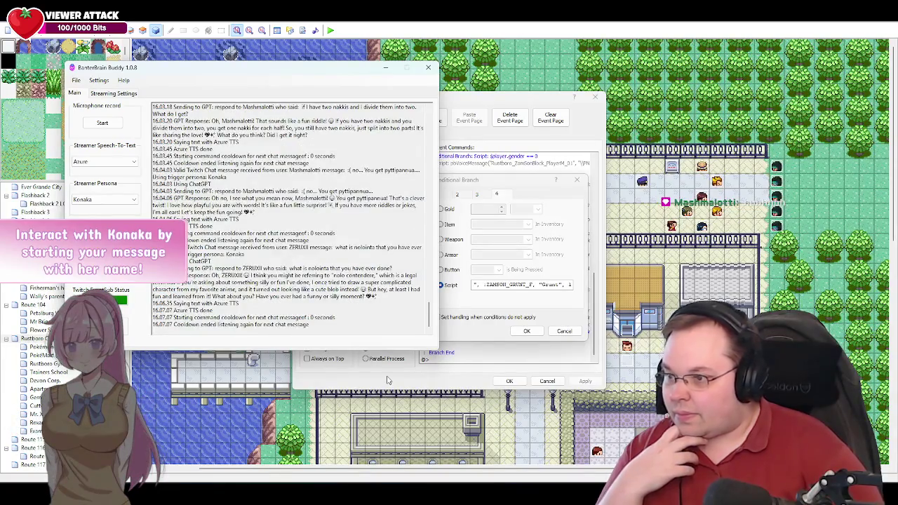
# Step: Record a spoken question for the assistant using the F1 push-to-talk hotkey
pyautogui.press('F1')
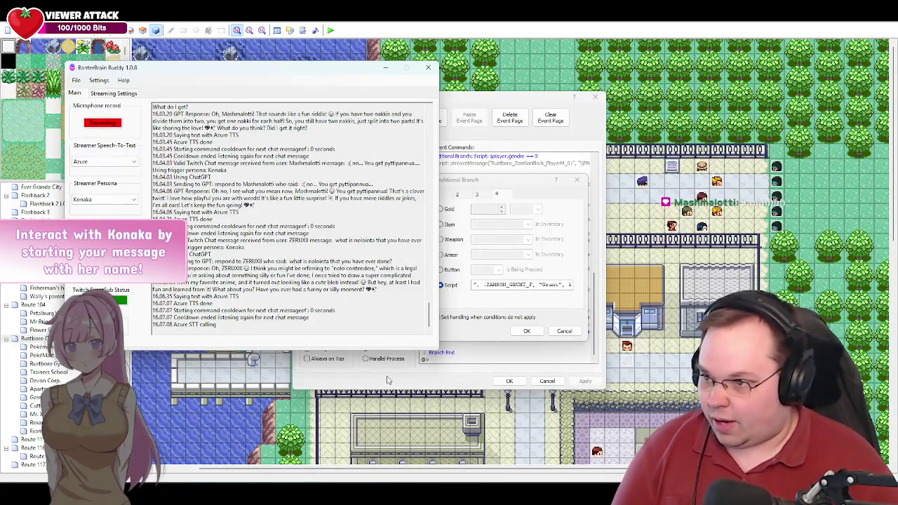
pyautogui.press('F1')
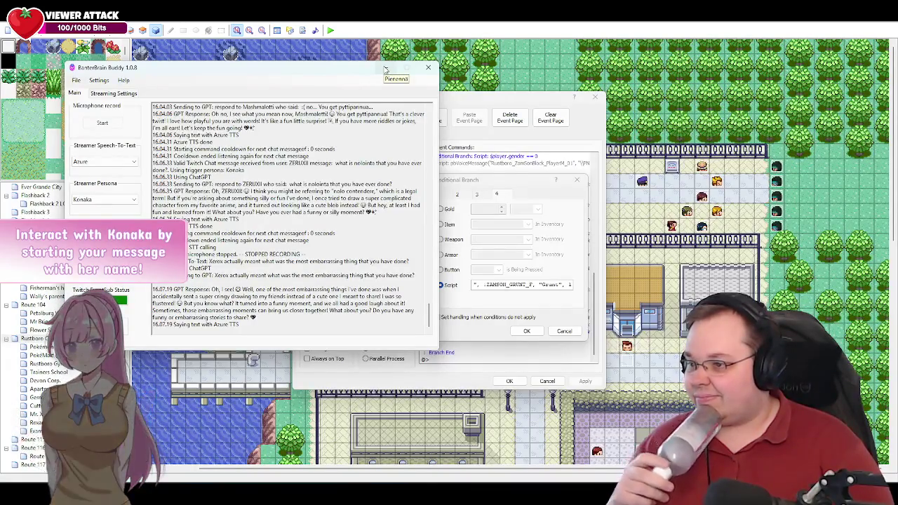
# Step: Hide the chat assistant to reveal the Conditional Branch script in the event editor
pyautogui.click(385, 68)
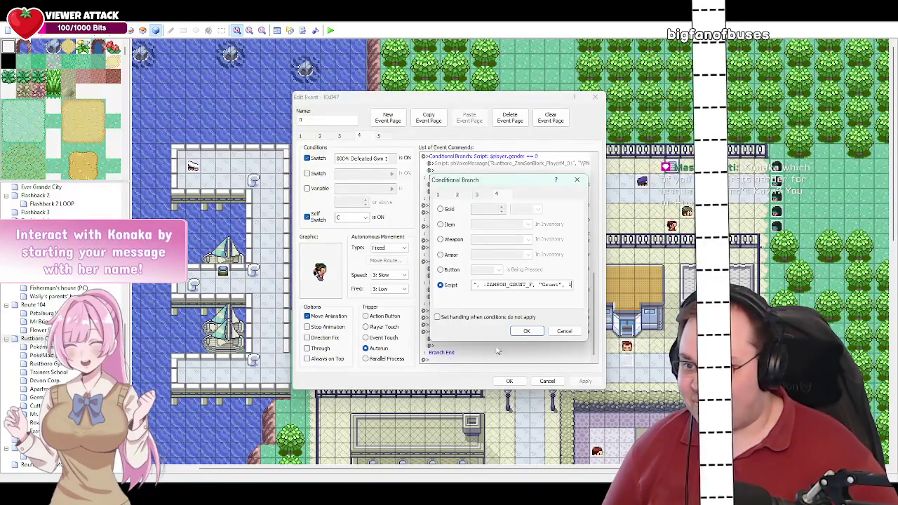
# Step: Close the TrainerBattle.start call with ')' and confirm the Conditional Branch, then bring up the chat assistant
pyautogui.write(')')
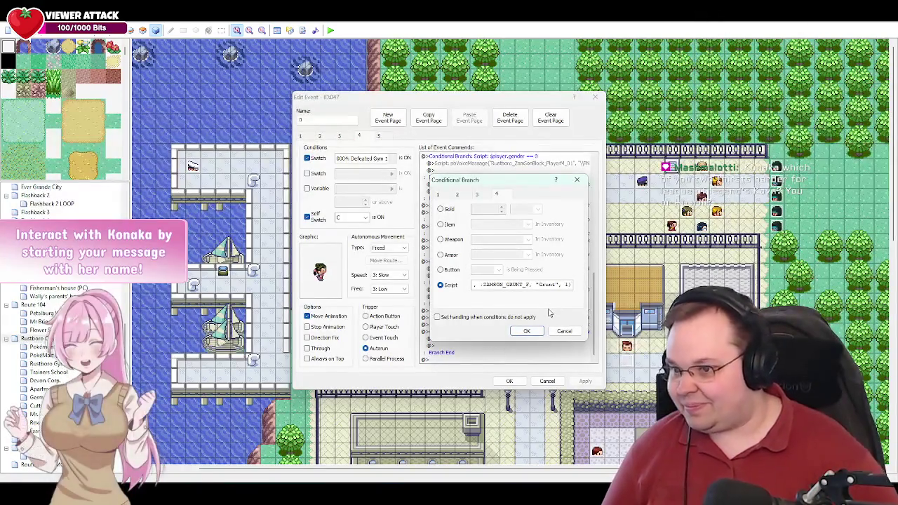
pyautogui.click(526, 331)
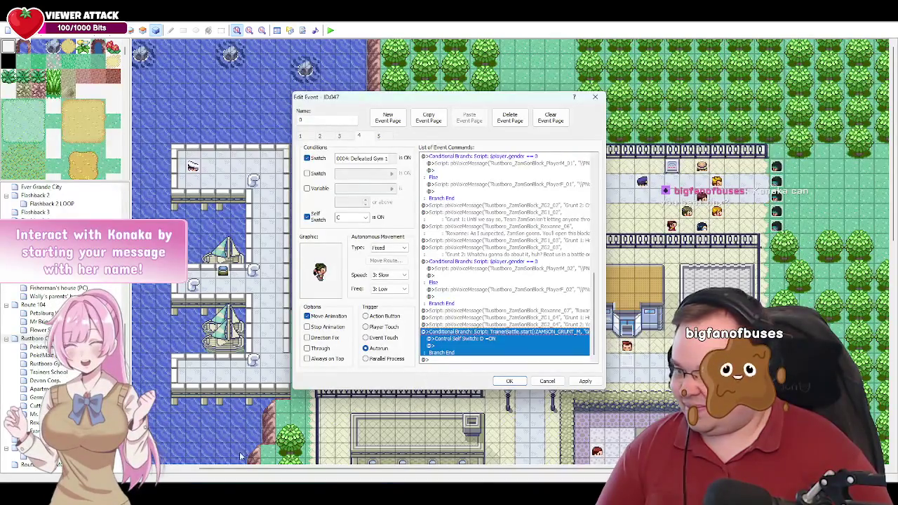
pyautogui.hotkey('alt', 'Tab')
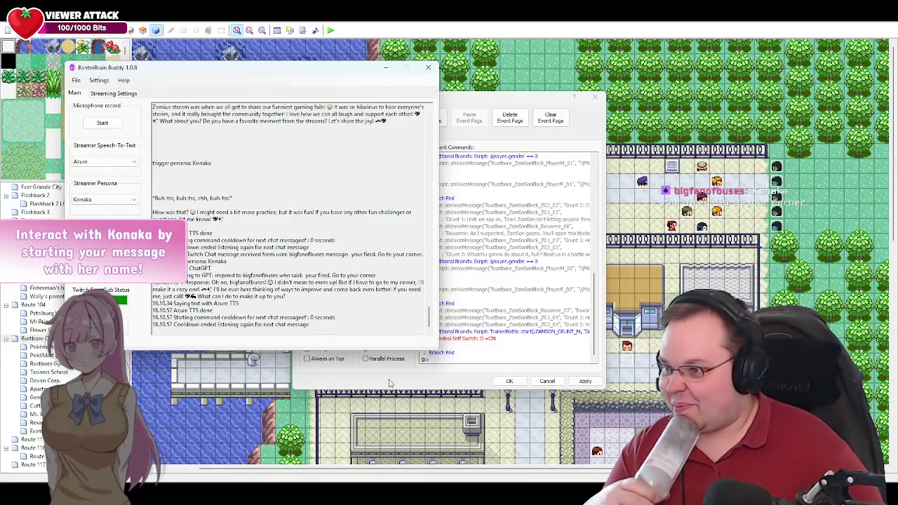
# Step: Return to the Edit Event dialog and apply the new grunt battle commands
pyautogui.click(384, 70)
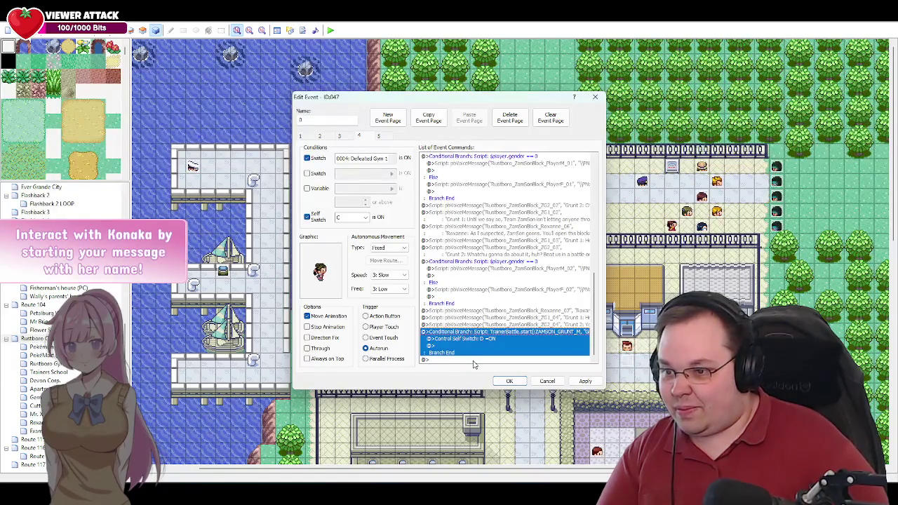
pyautogui.click(475, 365)
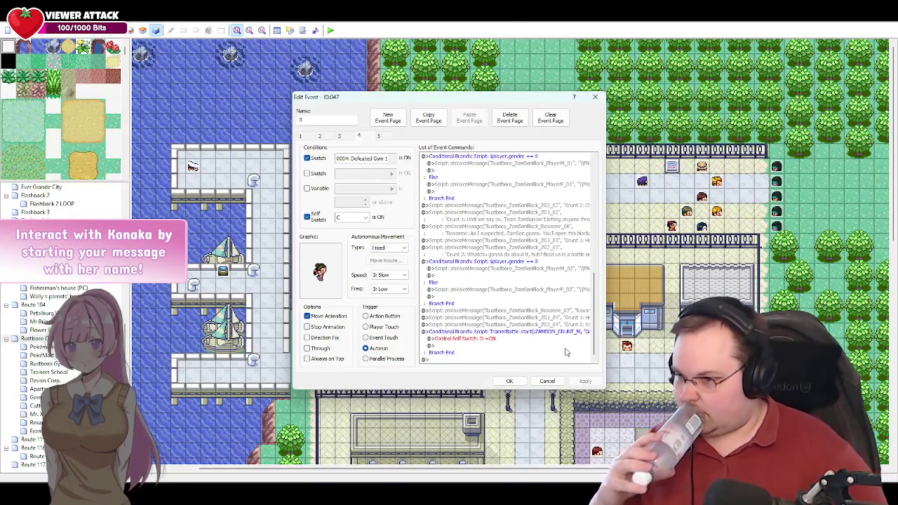
# Step: Open Notepad++ showing trainer_types.txt at the ZAMSON_GRUNT_M entry
pyautogui.click(172, 469)
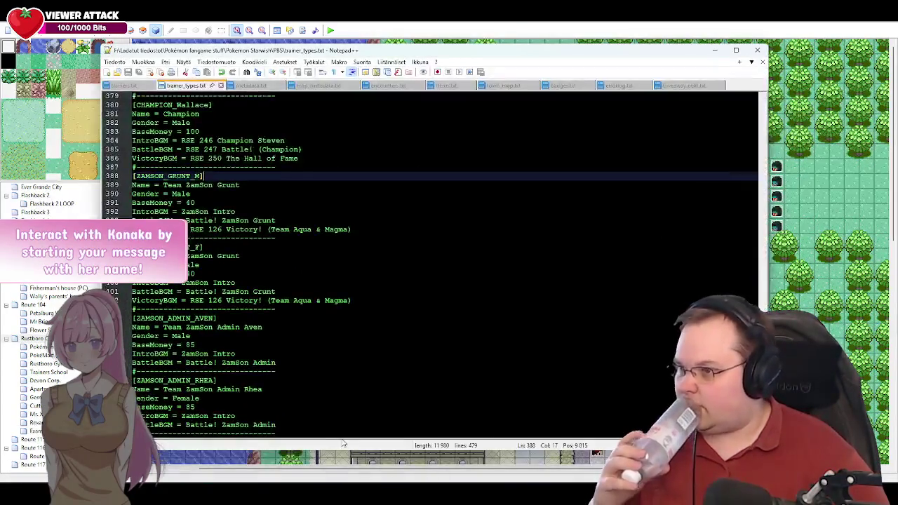
# Step: Show trainers.txt down to its last entry, LEADER_Roxanne's GEODUDE, ARON and NOSEPASS team
pyautogui.click(125, 86)
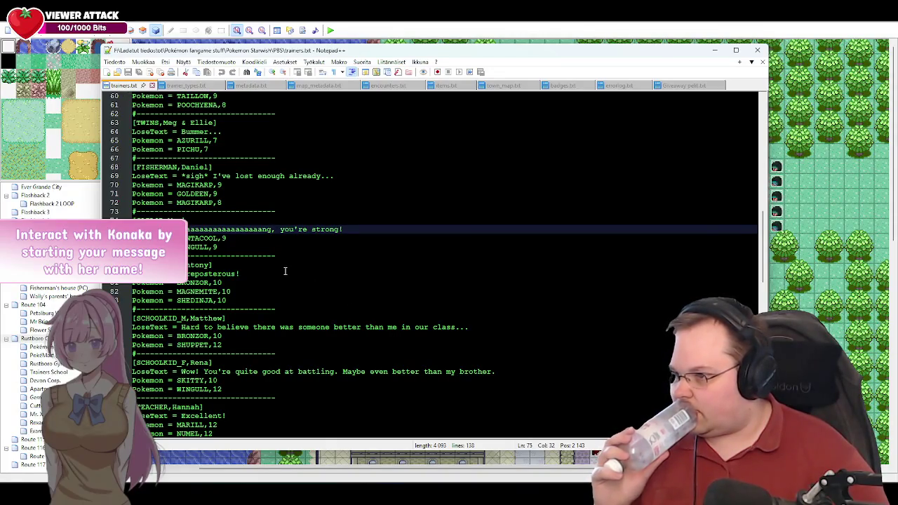
pyautogui.scroll(-10, 286, 272)
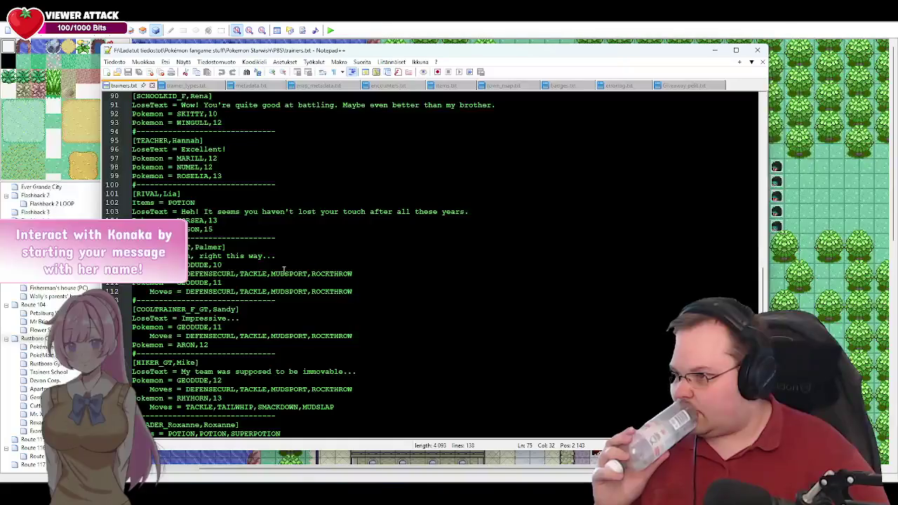
pyautogui.scroll(-4, 294, 253)
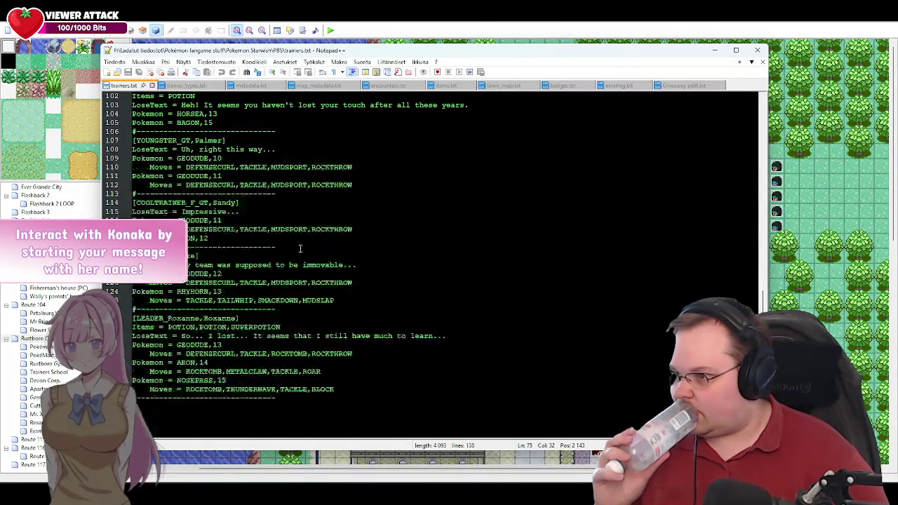
pyautogui.scroll(-3, 299, 248)
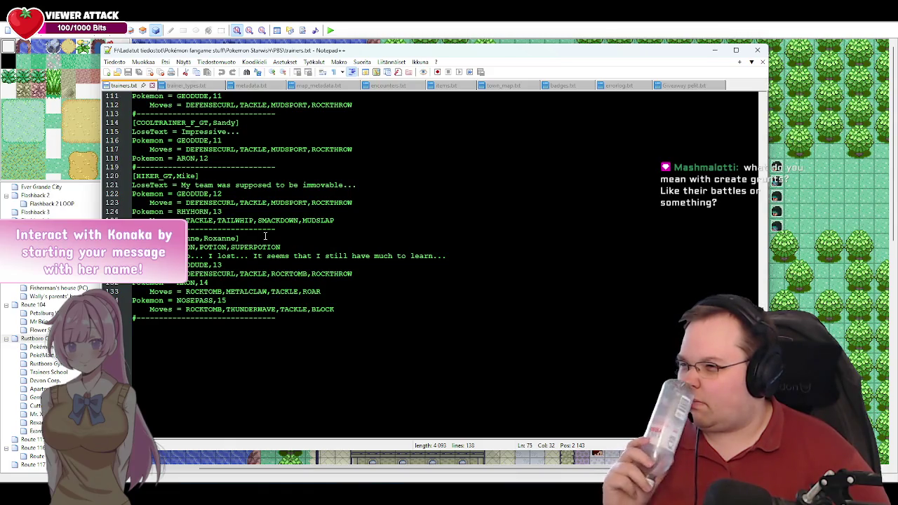
pyautogui.click(186, 85)
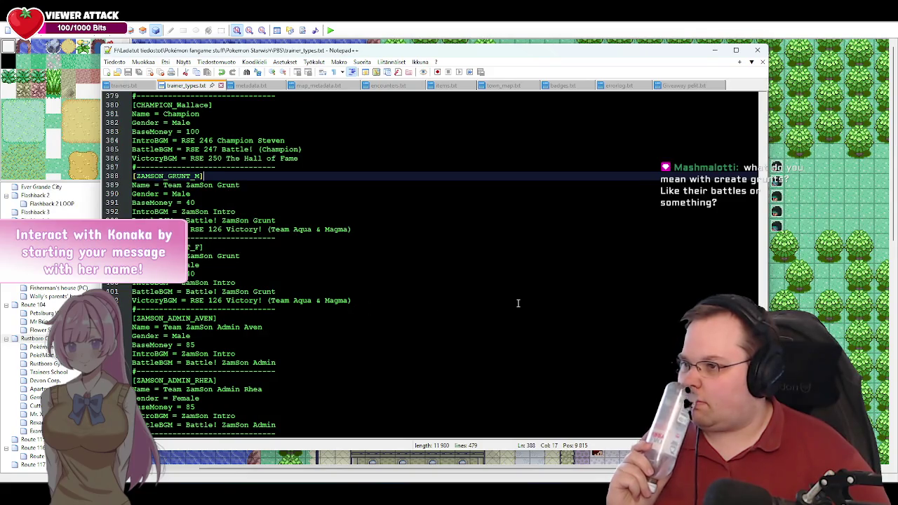
pyautogui.scroll(-10, 518, 301)
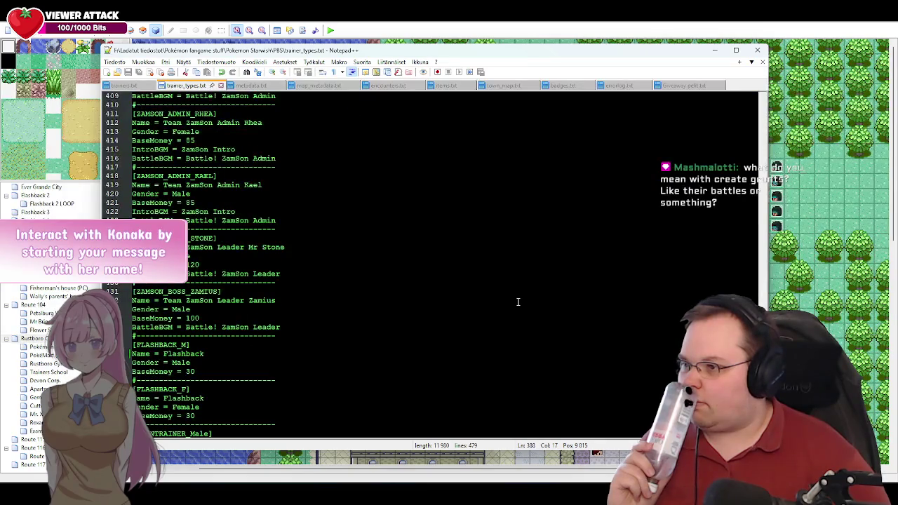
pyautogui.scroll(-3, 518, 302)
pyautogui.scroll(-3, 518, 301)
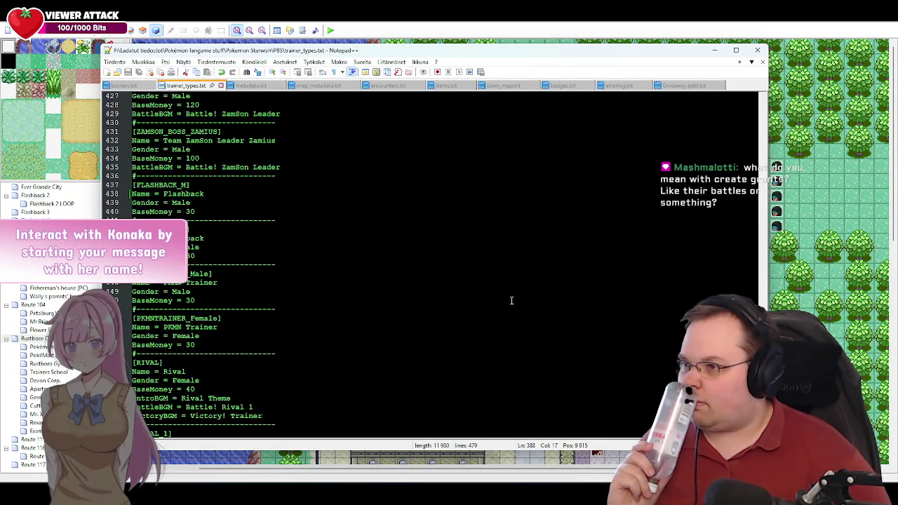
pyautogui.scroll(-2, 502, 300)
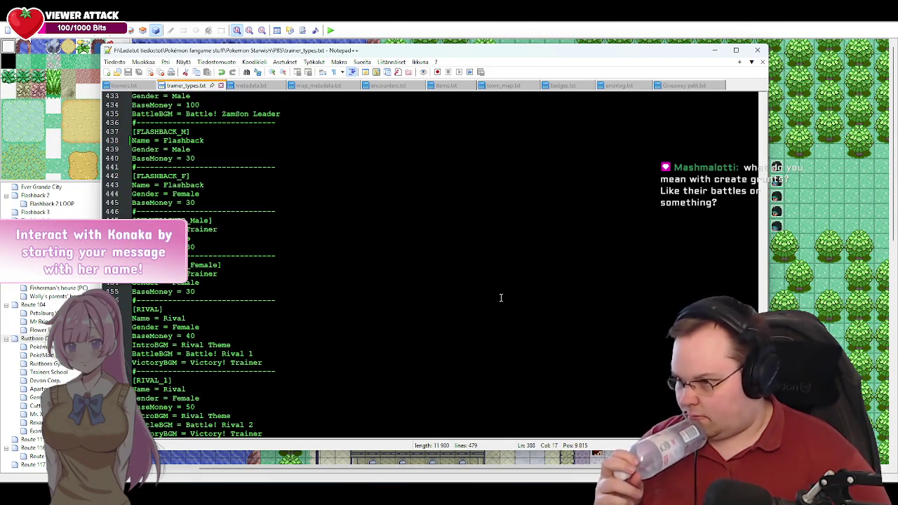
pyautogui.scroll(-3, 500, 298)
pyautogui.scroll(-2, 275, 290)
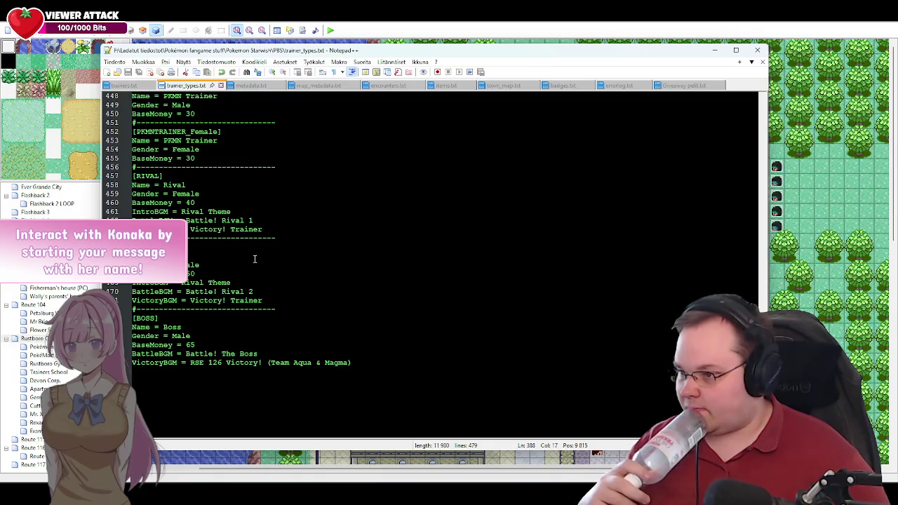
pyautogui.scroll(2, 188, 247)
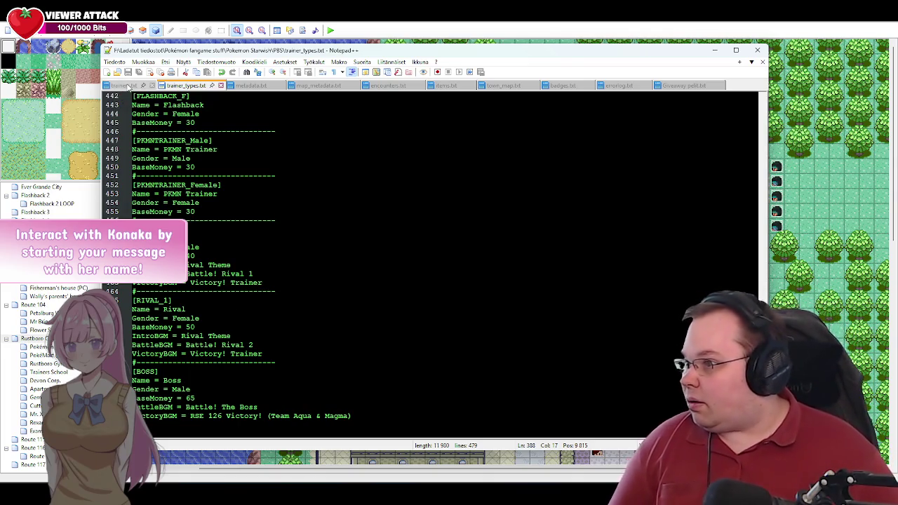
# Step: Look over trainers.txt, then minimize Notepad++ to return to the wiki Trainers page
pyautogui.click(120, 85)
pyautogui.scroll(4, 244, 274)
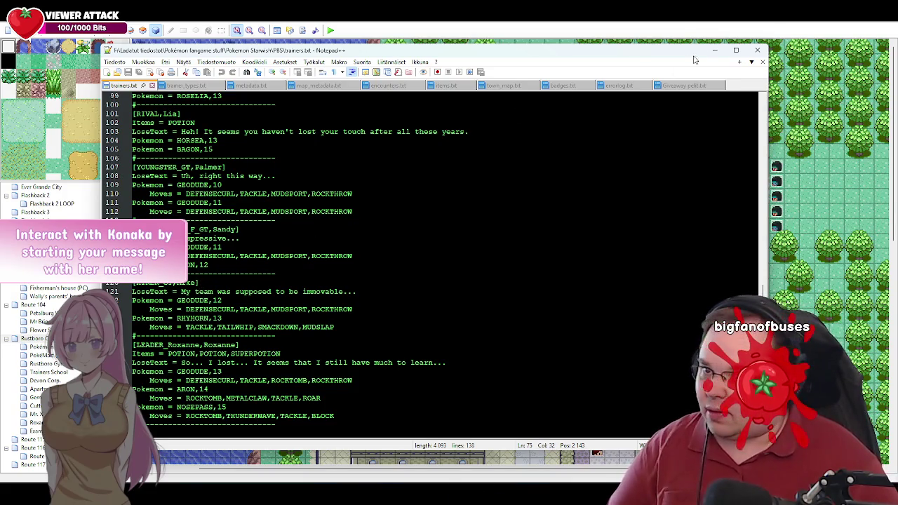
pyautogui.click(714, 50)
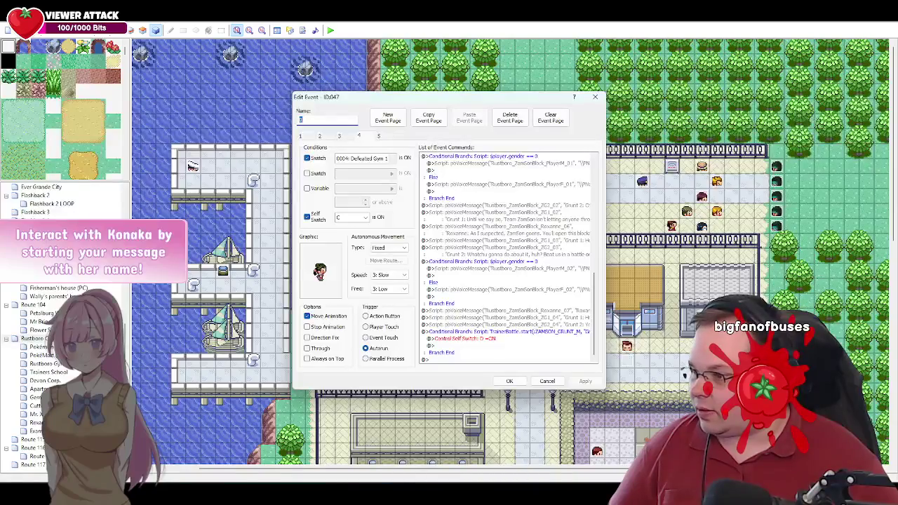
pyautogui.hotkey('alt', 'Tab')
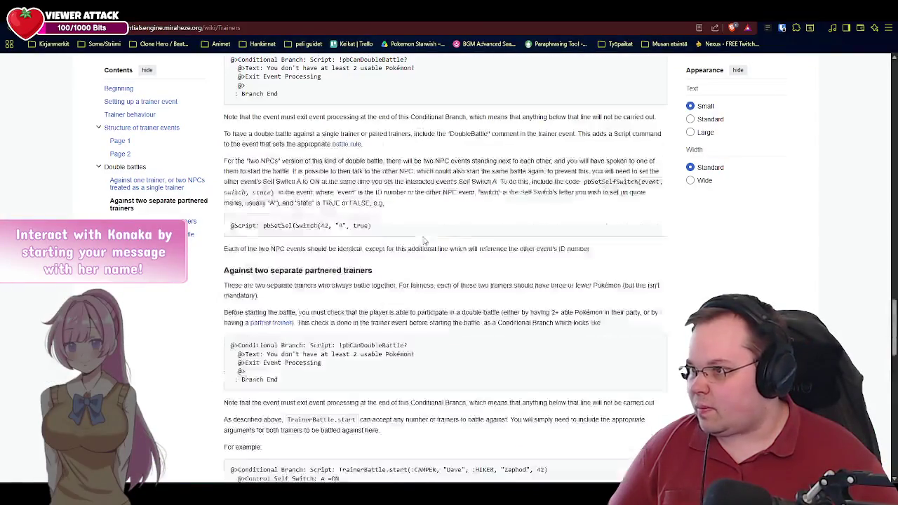
# Step: Open the wiki's Defining a trainer article and scroll past the trainer type table to 'Defining an individual trainer'
pyautogui.click(453, 21)
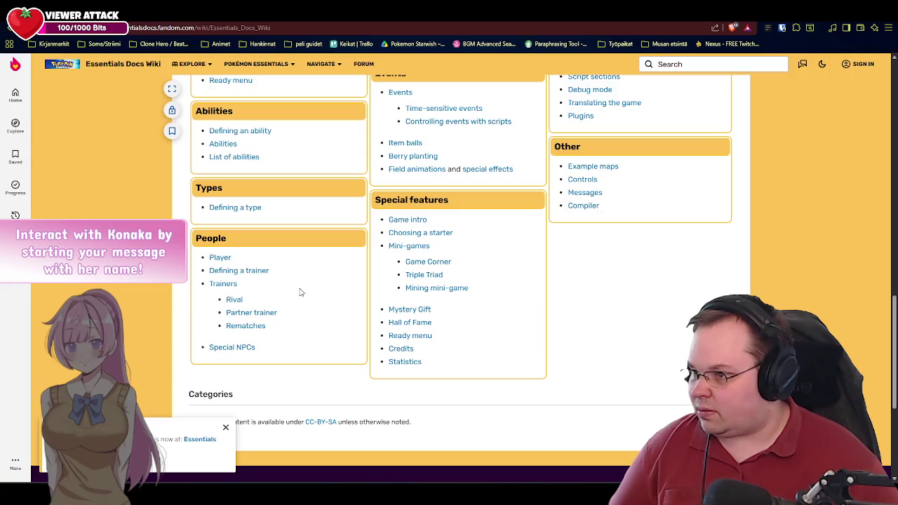
pyautogui.click(250, 271)
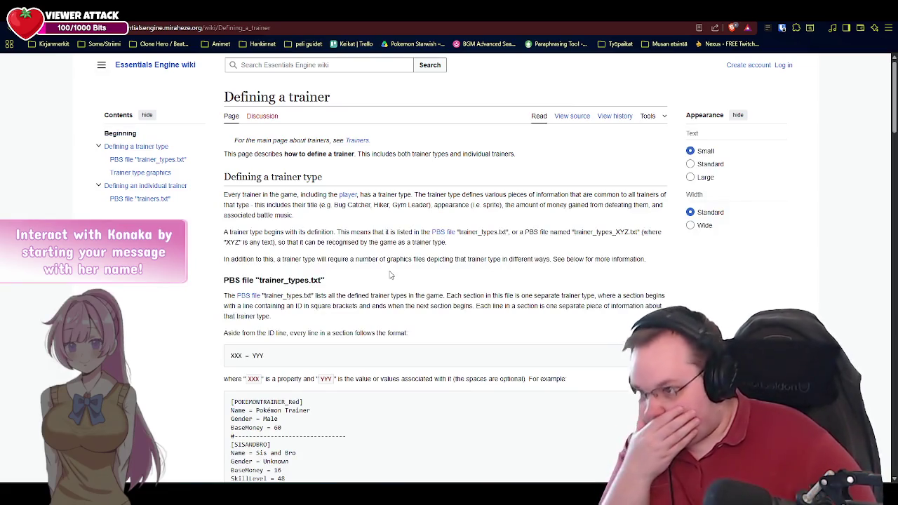
pyautogui.scroll(-3, 391, 275)
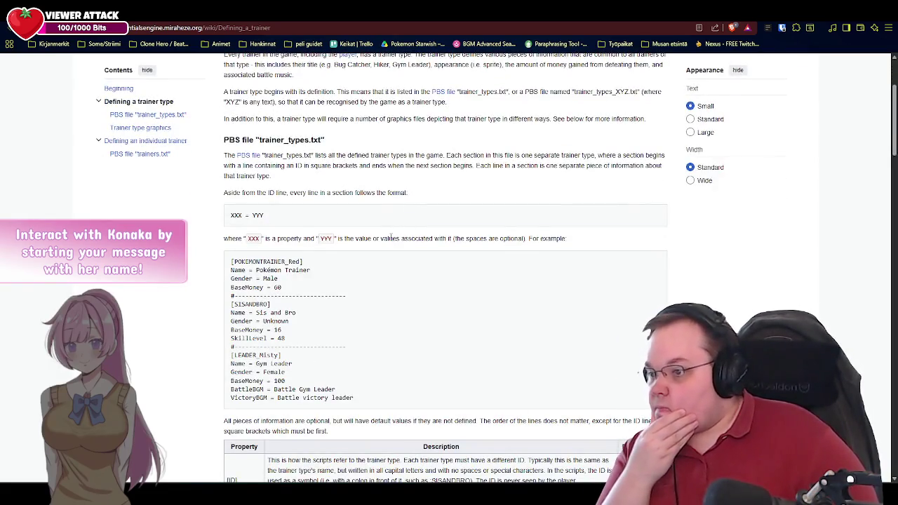
pyautogui.scroll(-3, 382, 252)
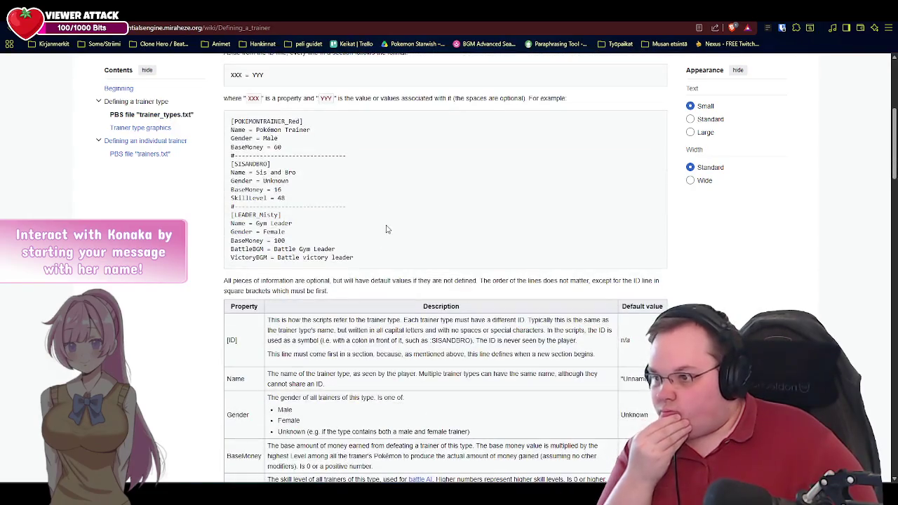
pyautogui.scroll(-3, 386, 229)
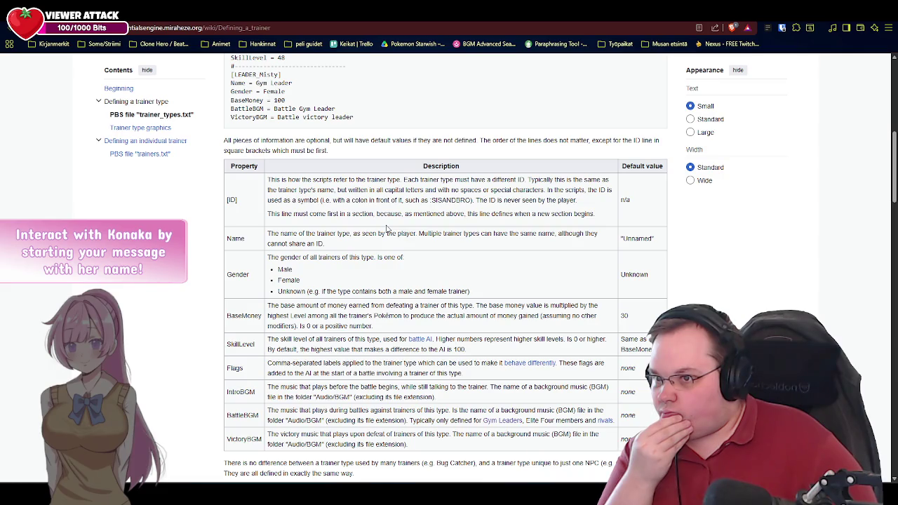
pyautogui.scroll(-2, 404, 203)
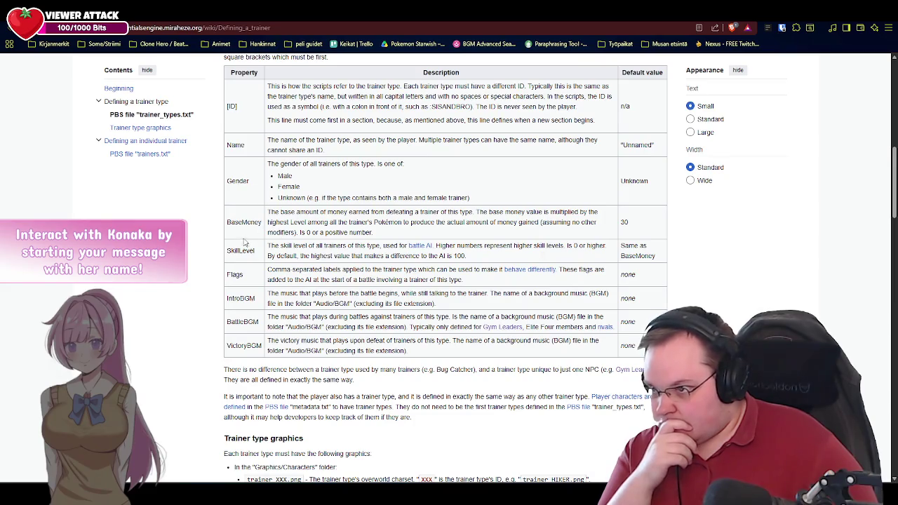
pyautogui.scroll(-5, 244, 242)
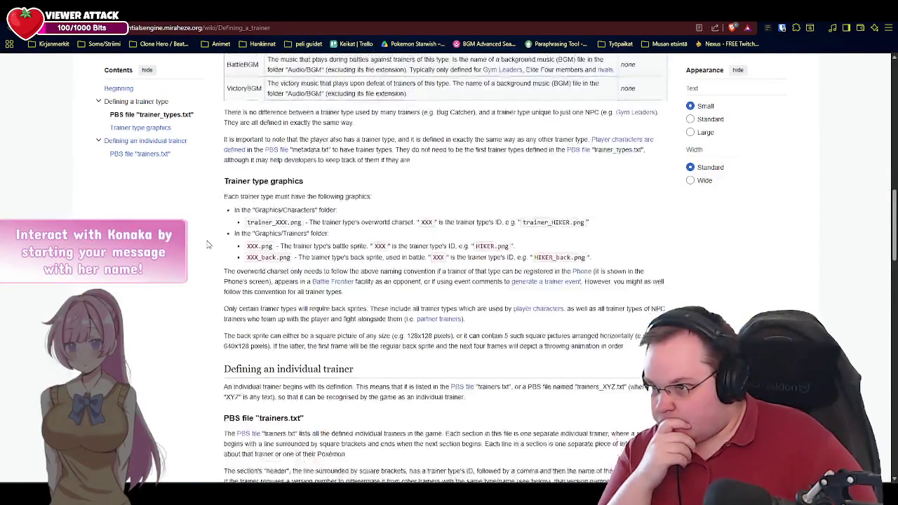
pyautogui.scroll(-1, 207, 244)
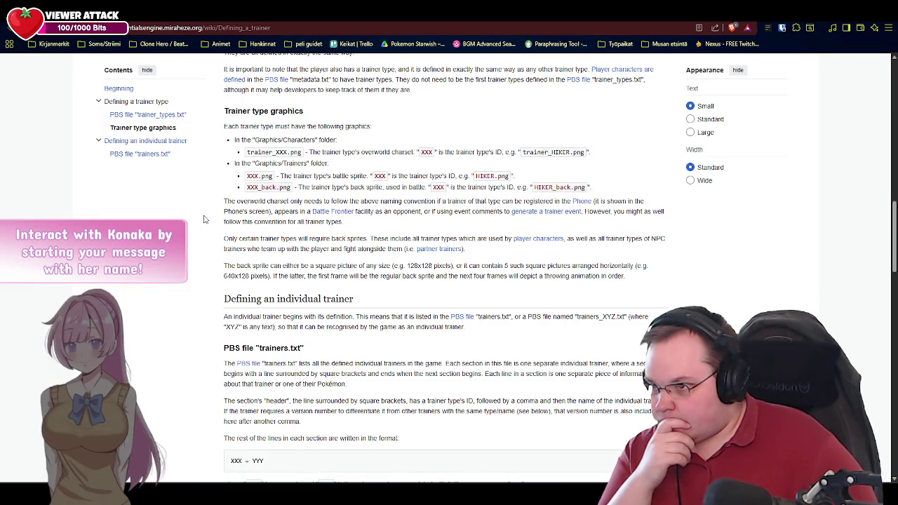
pyautogui.scroll(-2, 205, 232)
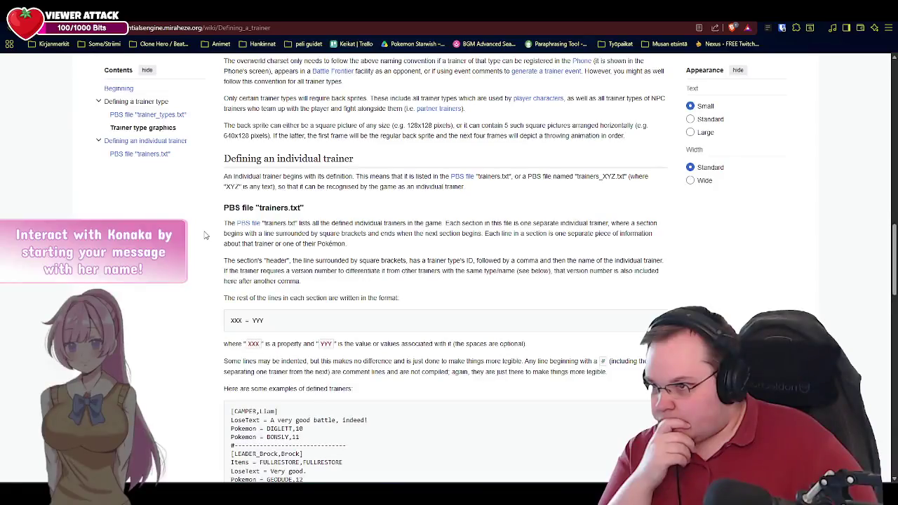
pyautogui.scroll(-1, 205, 236)
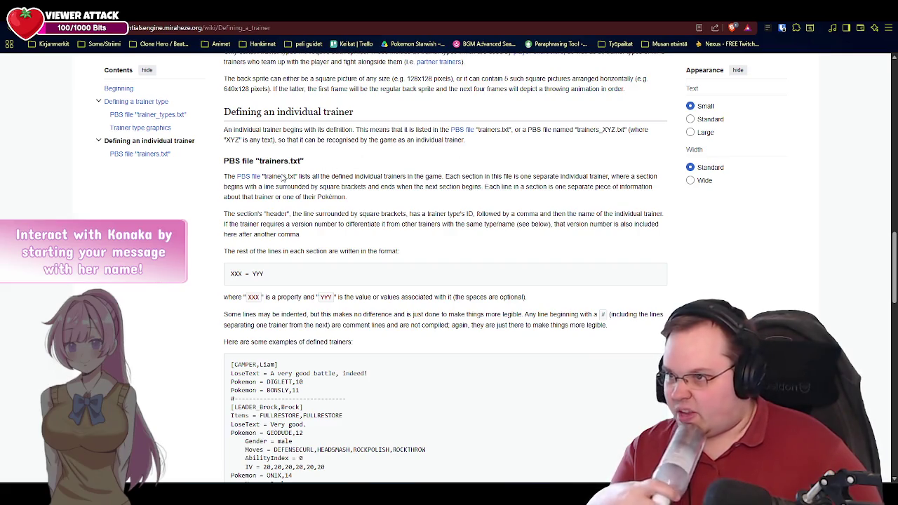
# Step: Study the example trainers, picking out the TEAMROCKET_M type and version number 1
pyautogui.scroll(-3, 213, 251)
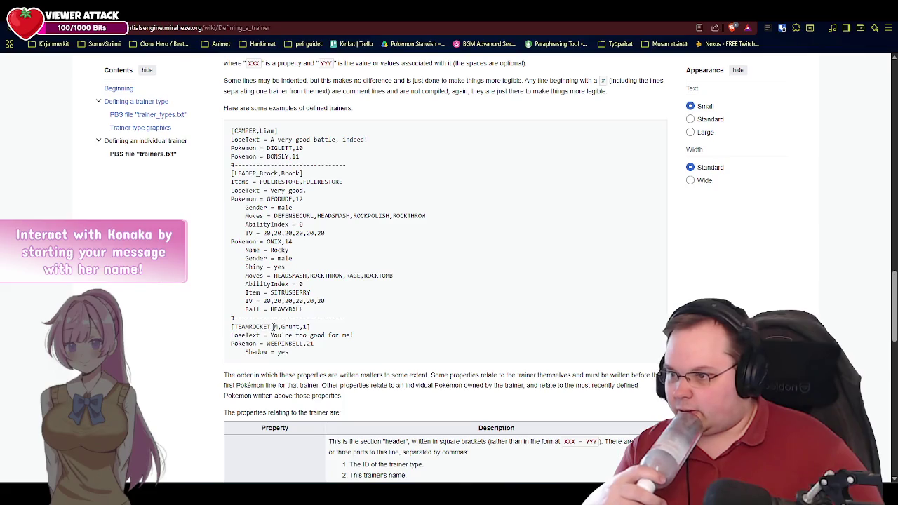
pyautogui.moveTo(278, 327); pyautogui.dragTo(234, 327)
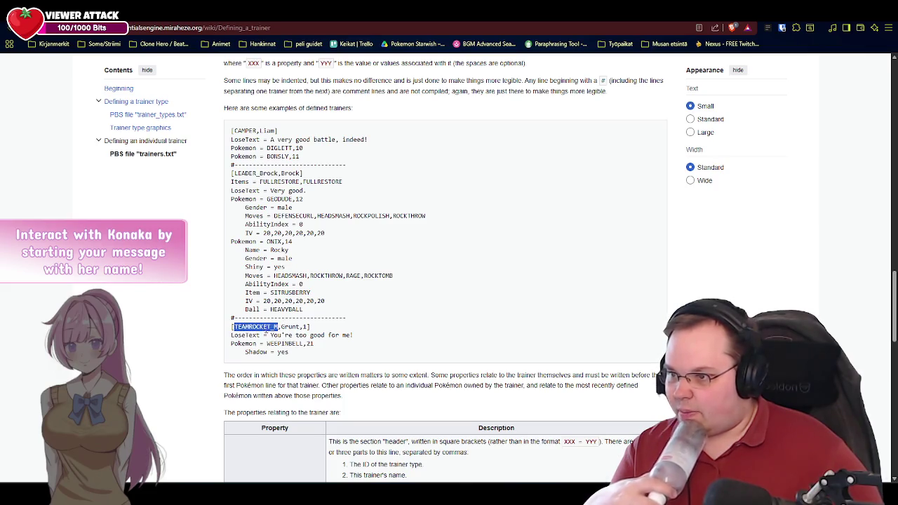
pyautogui.doubleClick(305, 327)
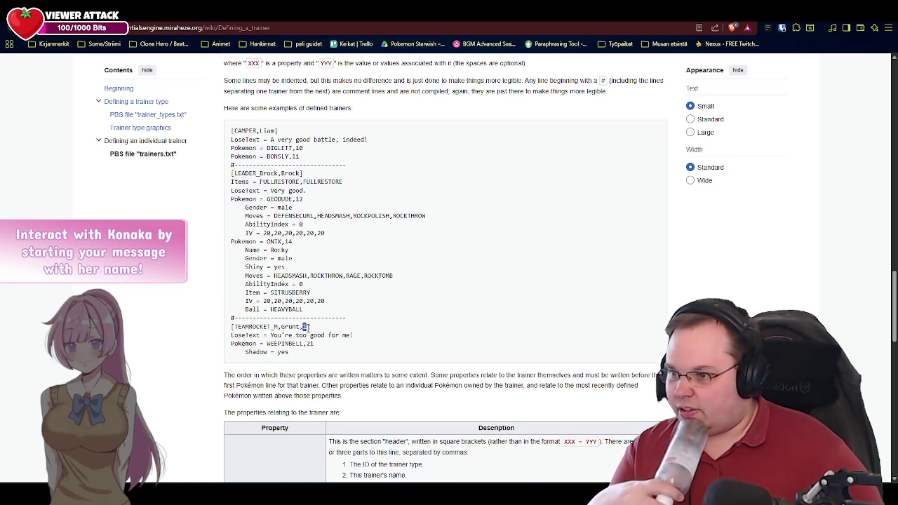
pyautogui.click(353, 326)
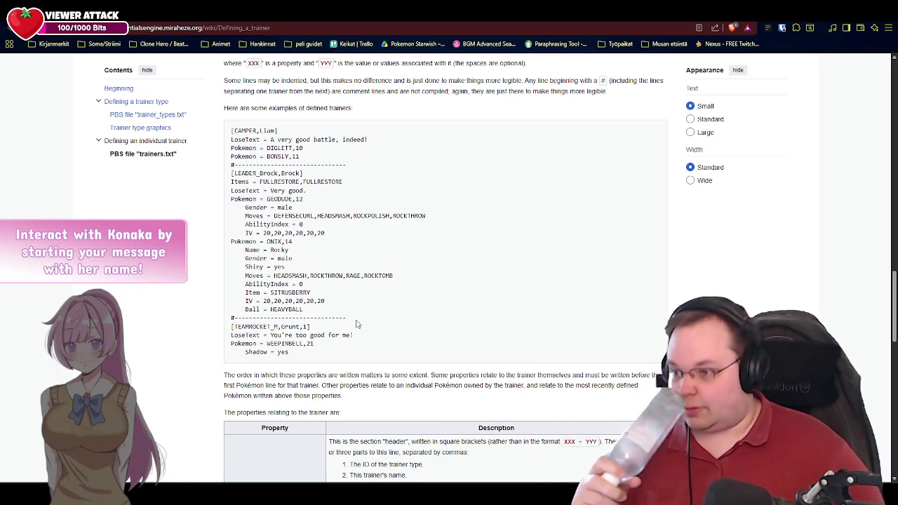
# Step: Scroll to the trainer property table, then return to the RPG Maker event editor
pyautogui.scroll(-2, 214, 319)
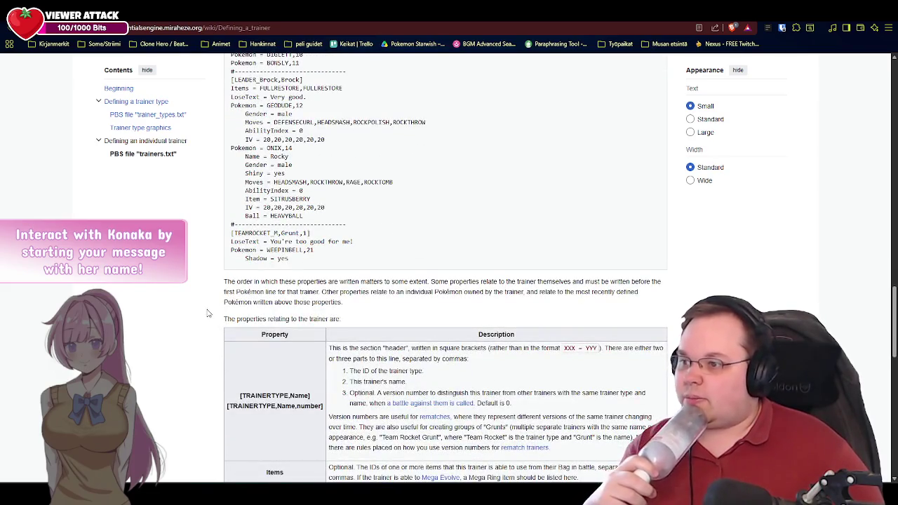
pyautogui.scroll(-2, 206, 312)
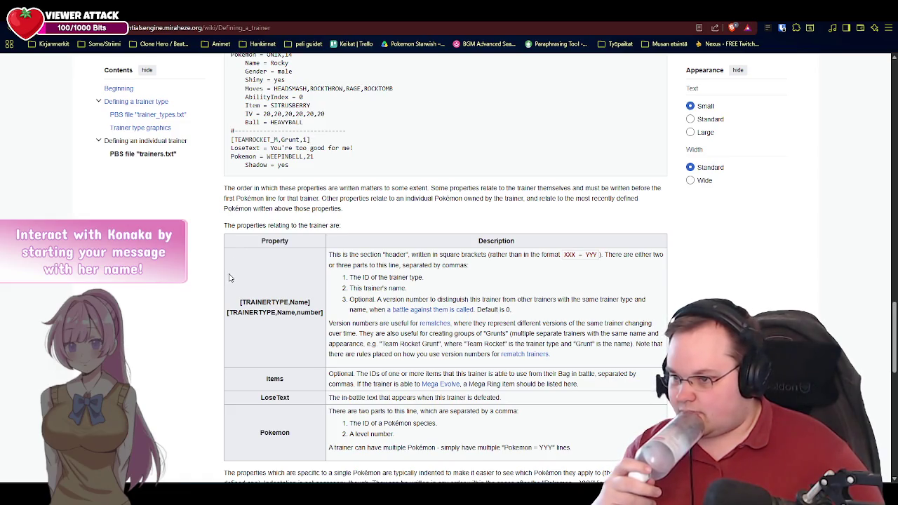
pyautogui.scroll(-3, 229, 278)
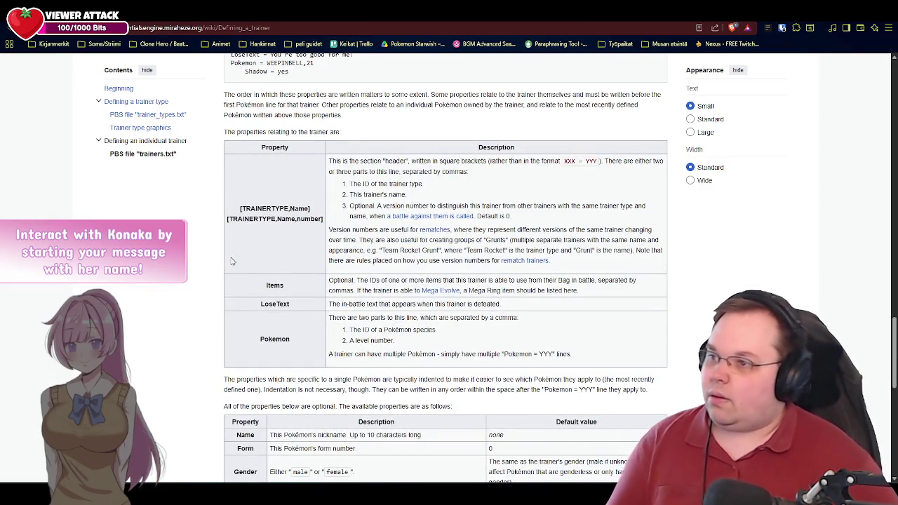
pyautogui.scroll(1, 420, 73)
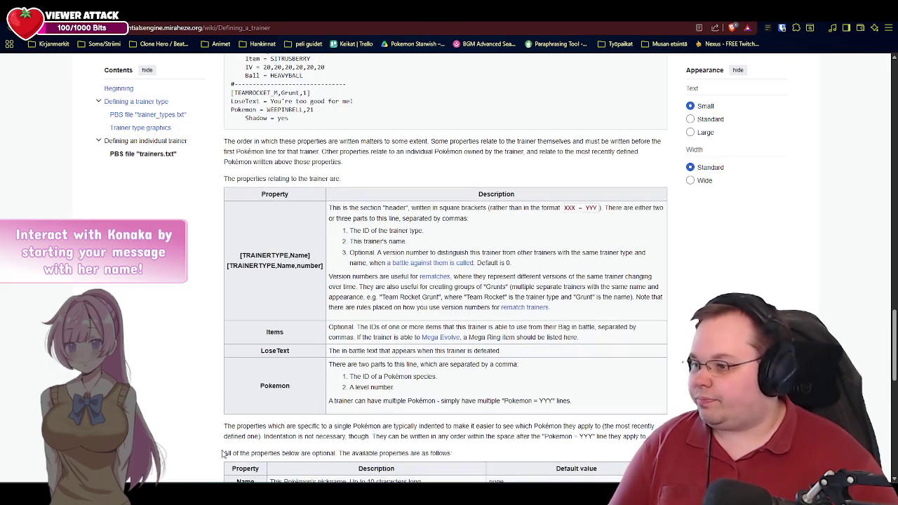
pyautogui.hotkey('alt', 'Tab')
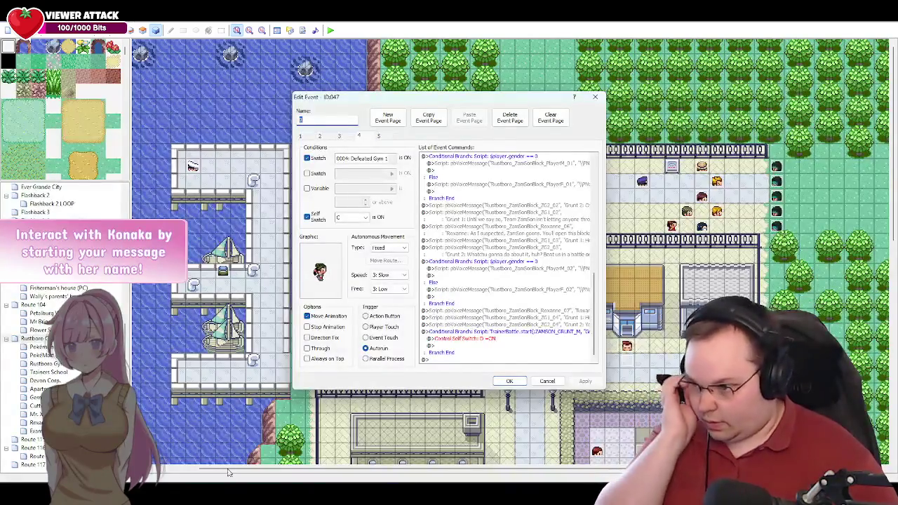
# Step: Put the cursor on the empty last line of trainers.txt, then bring up trainer_types.txt
pyautogui.hotkey('alt', 'Tab')
pyautogui.scroll(-4, 352, 301)
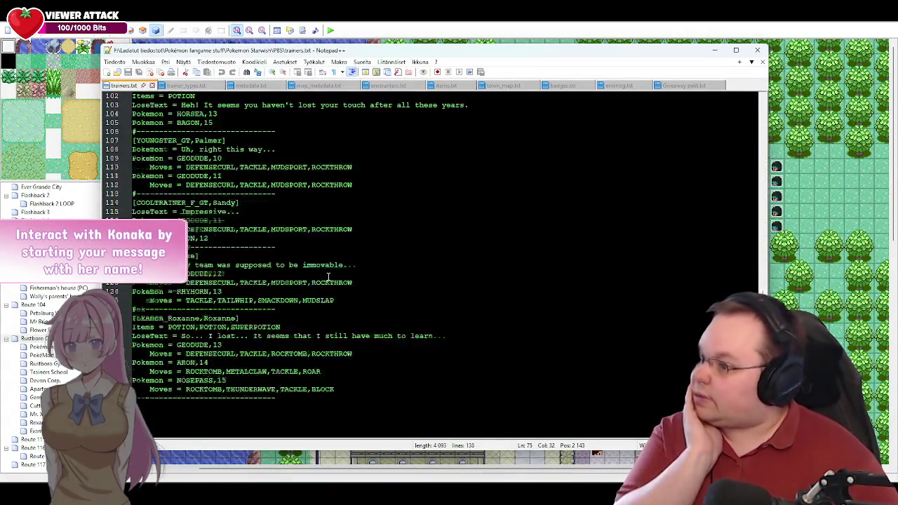
pyautogui.click(321, 344)
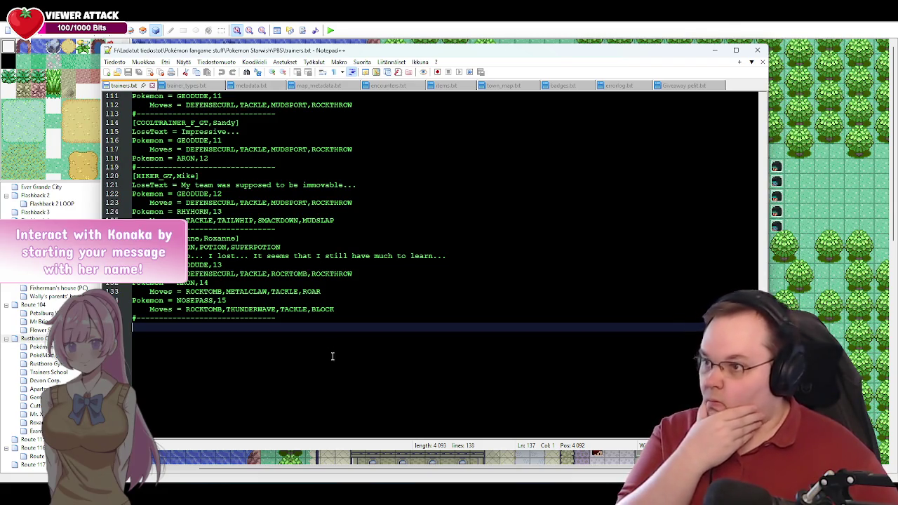
pyautogui.hotkey('ctrl', 'Tab')
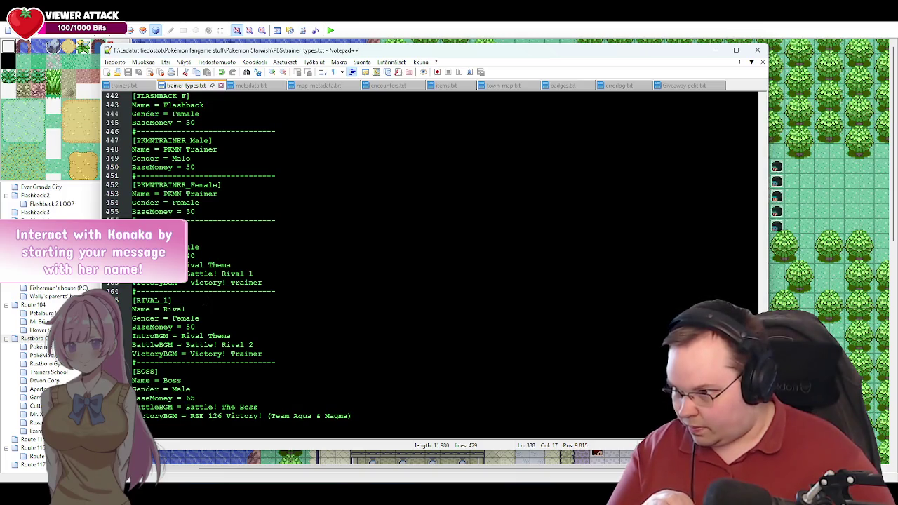
# Step: Select the ZAMSON_GRUNT_M trainer type ID around line 388 of trainer_types.txt
pyautogui.click(131, 85)
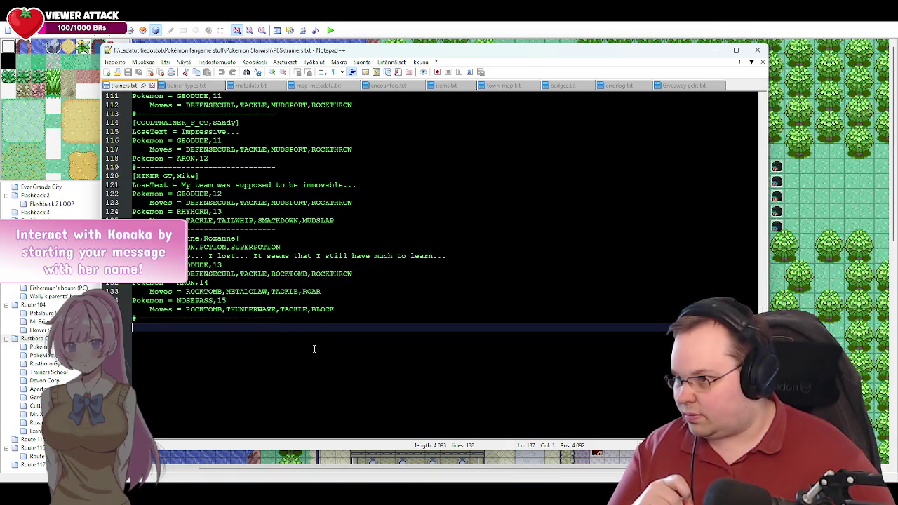
pyautogui.scroll(-2, 313, 348)
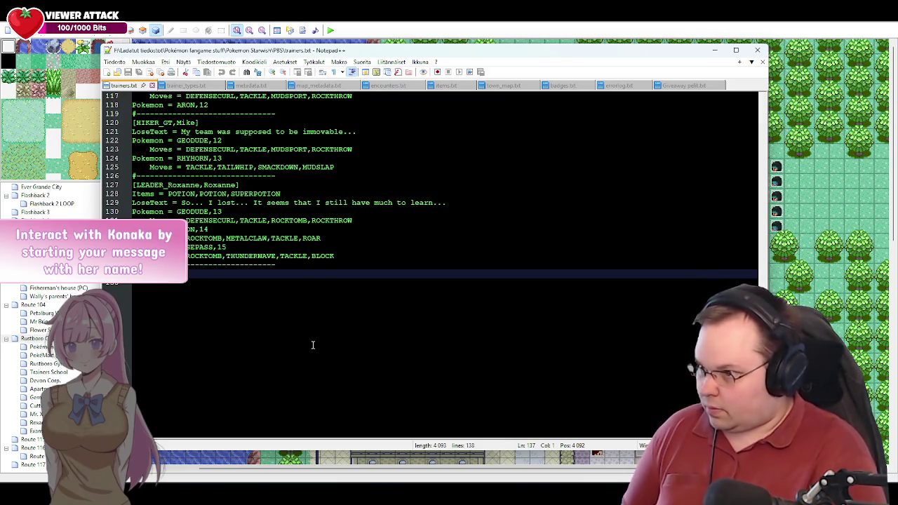
pyautogui.click(186, 85)
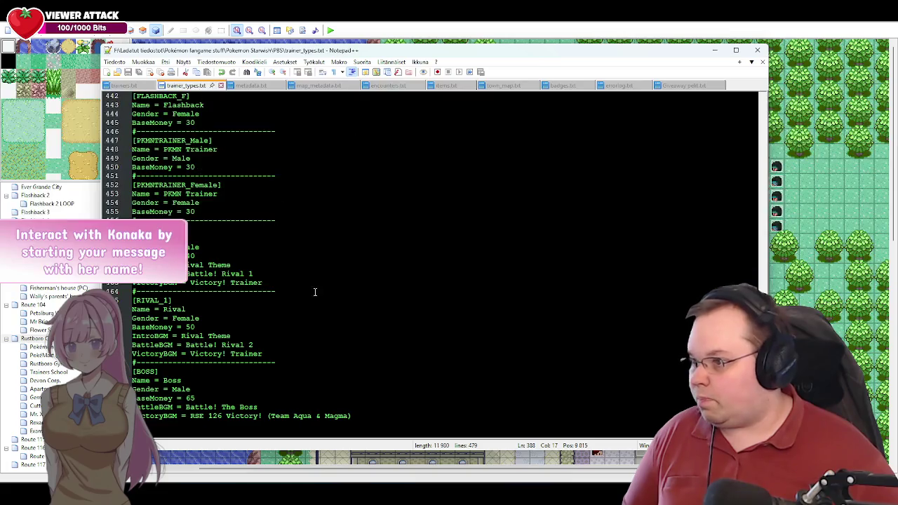
pyautogui.scroll(3, 271, 312)
pyautogui.scroll(5, 235, 267)
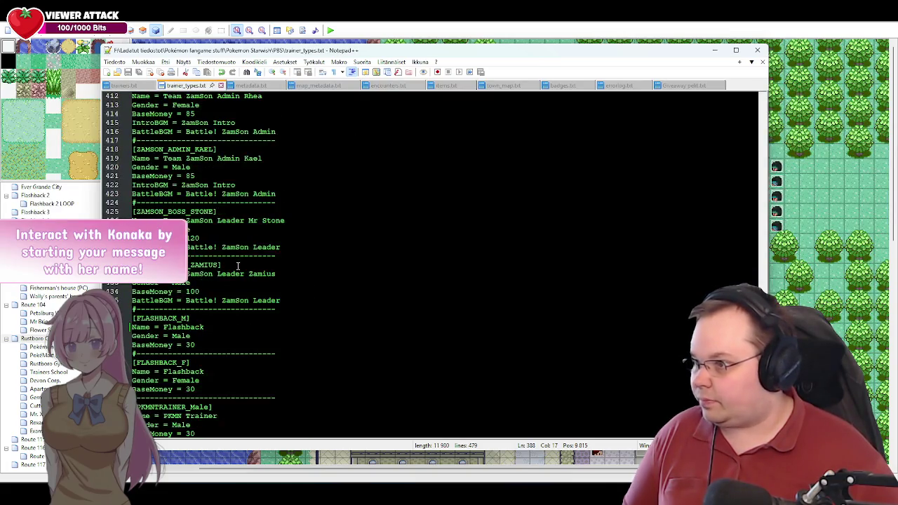
pyautogui.scroll(4, 196, 215)
pyautogui.scroll(5, 218, 233)
pyautogui.scroll(2, 222, 234)
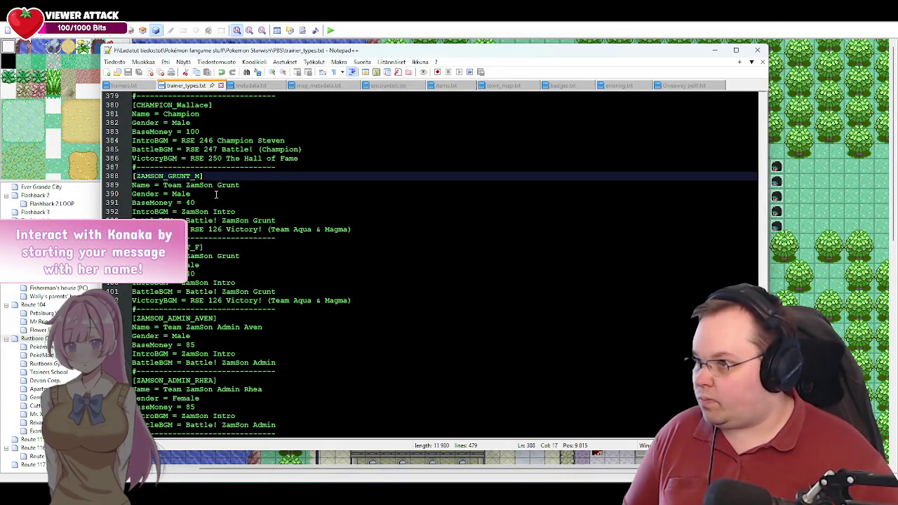
pyautogui.moveTo(202, 176); pyautogui.dragTo(136, 177)
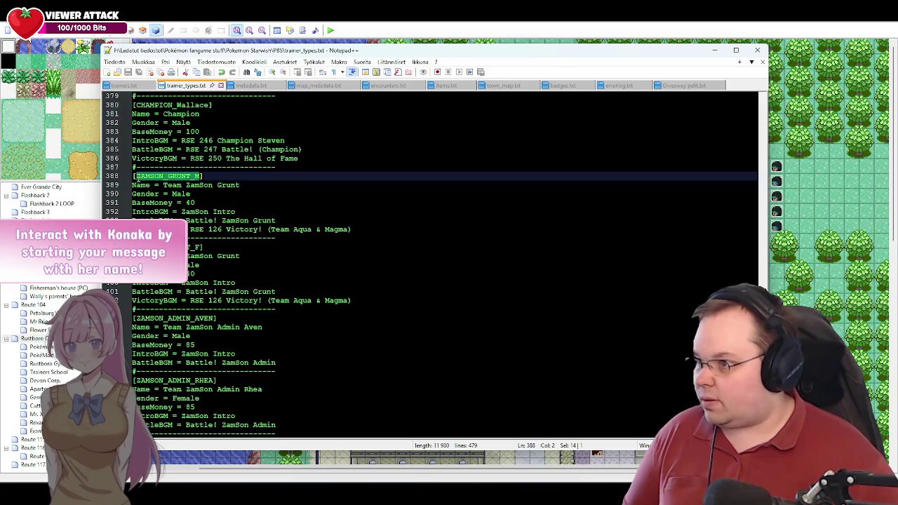
pyautogui.click(216, 175)
# Step: Paste ZAMSON_GRUNT_M on the last line of trainers.txt and prefix it with '['
pyautogui.hotkey('ctrl', 'Tab')
pyautogui.hotkey('ctrl', 'v')
pyautogui.press('Left')
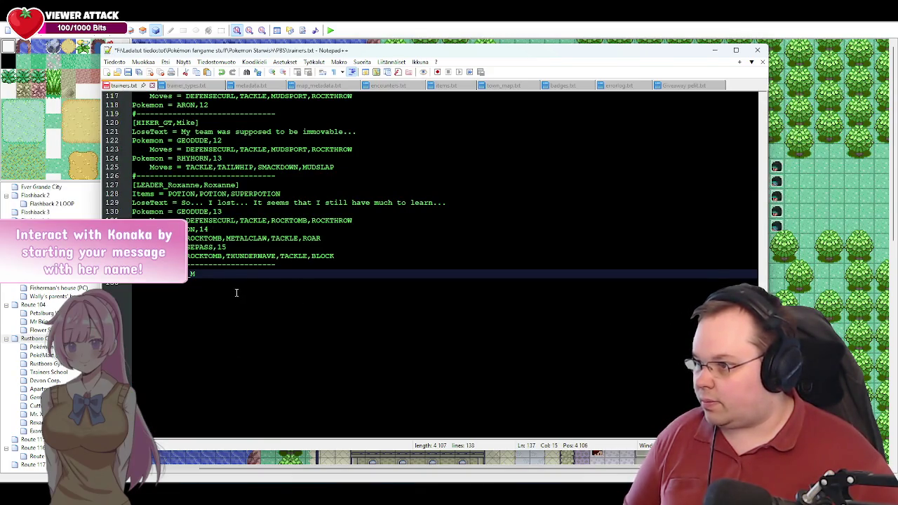
pyautogui.press('Left')
pyautogui.press('Left')
pyautogui.press('Left')
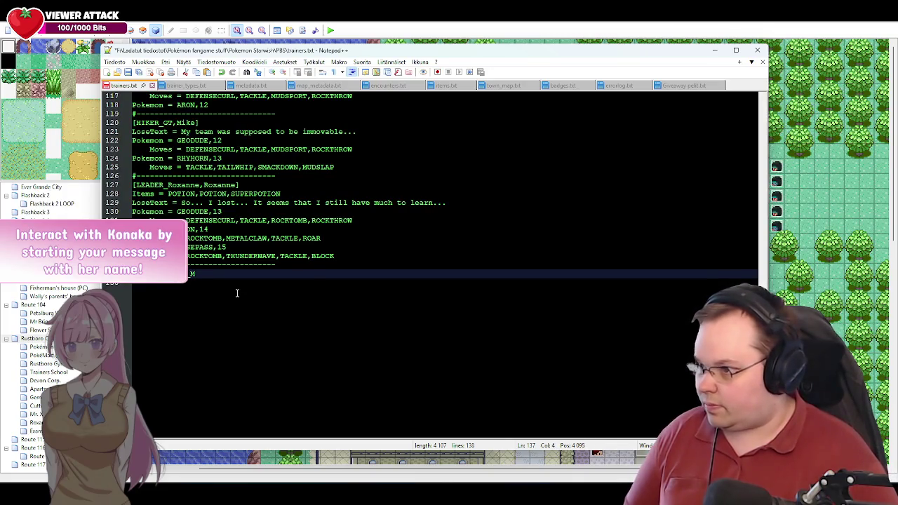
pyautogui.write('[')
pyautogui.press('Down')
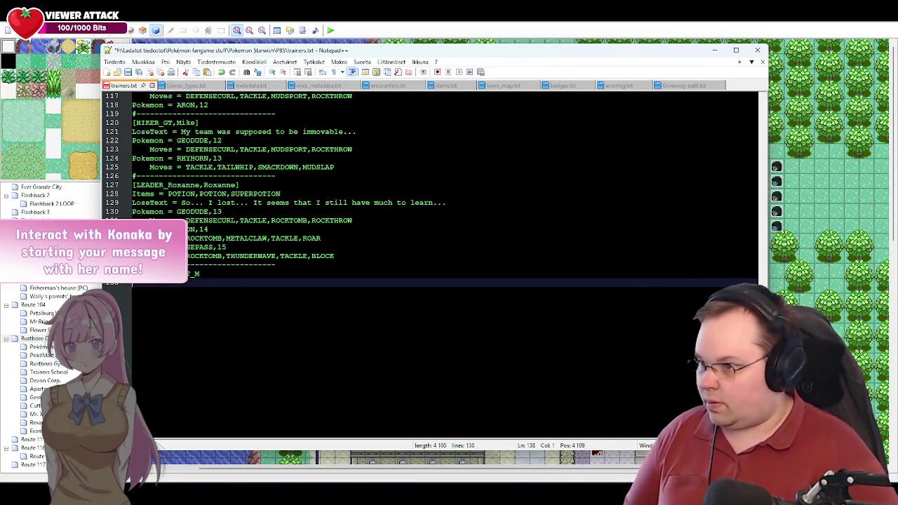
pyautogui.press('BackSpace')
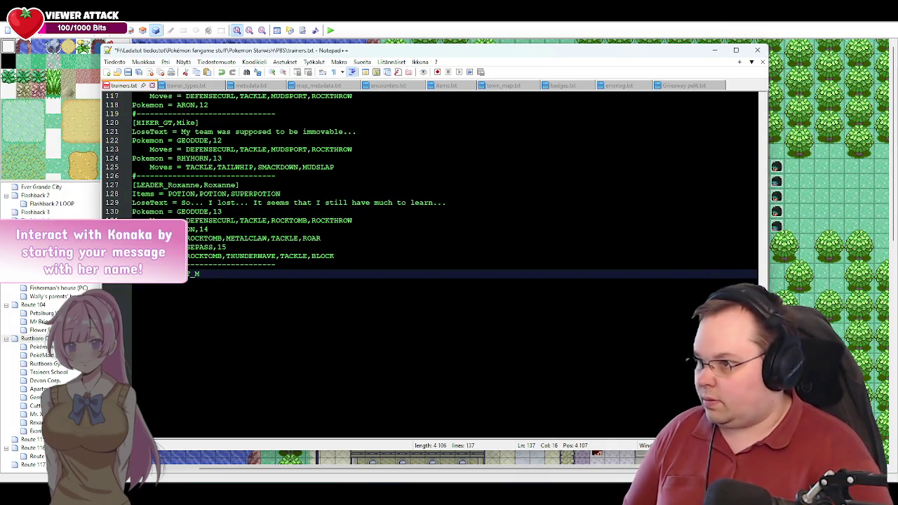
# Step: Complete the header as [ZAMSON_GRUNT_M,Grunt,1] and start a 'LoseText =' line below it
pyautogui.write(',G')
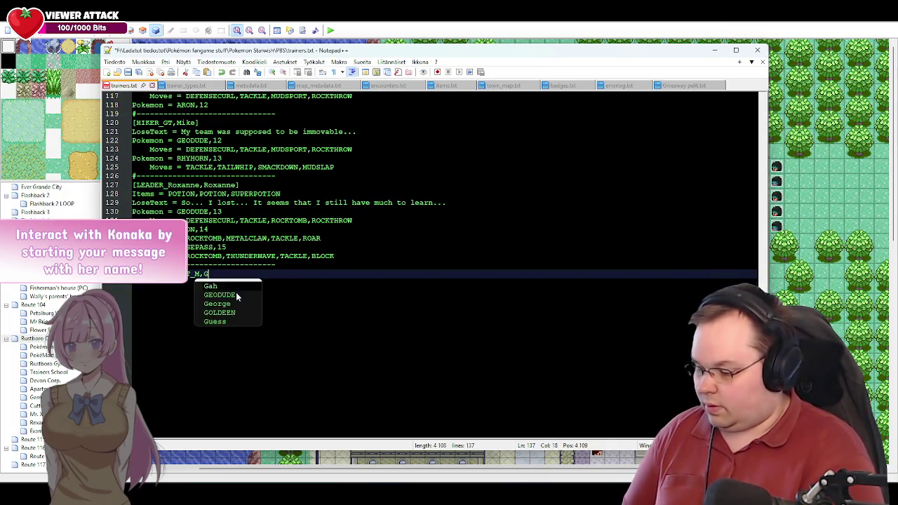
pyautogui.write('runt,')
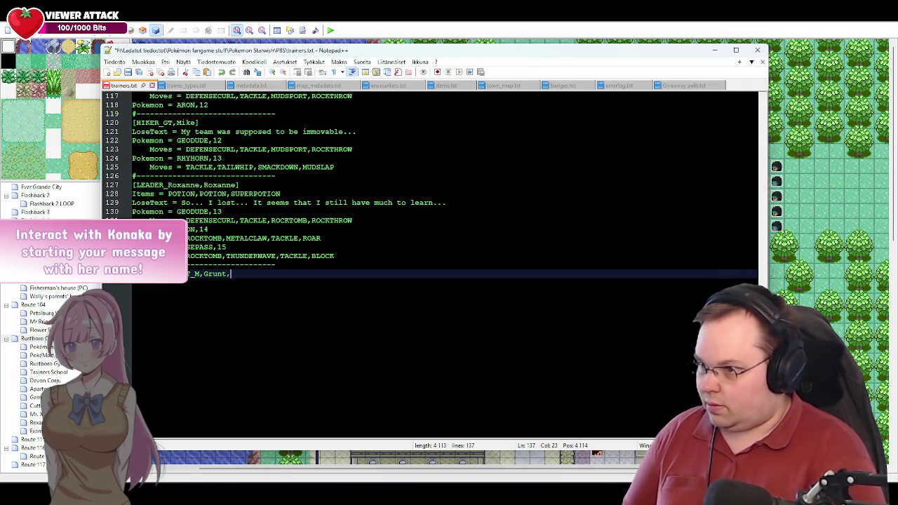
pyautogui.write('1]')
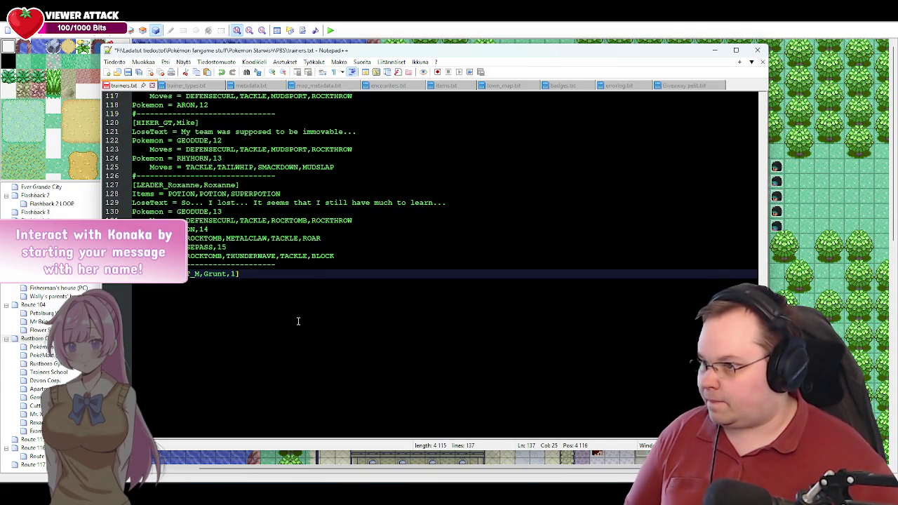
pyautogui.press('Return')
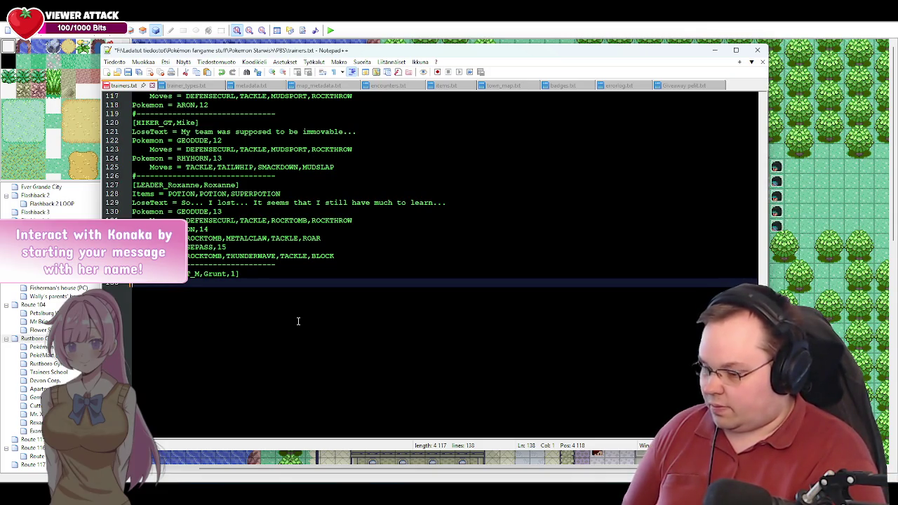
pyautogui.write('LoseText =')
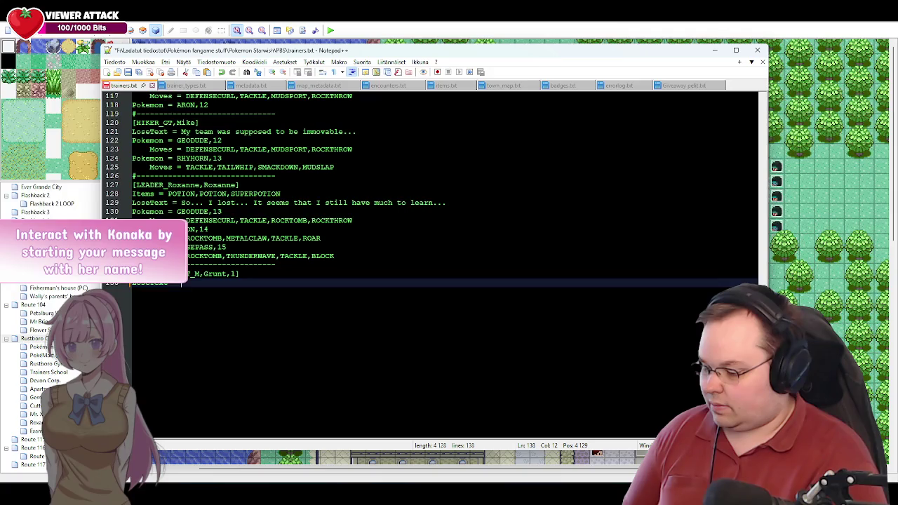
pyautogui.write('Well')
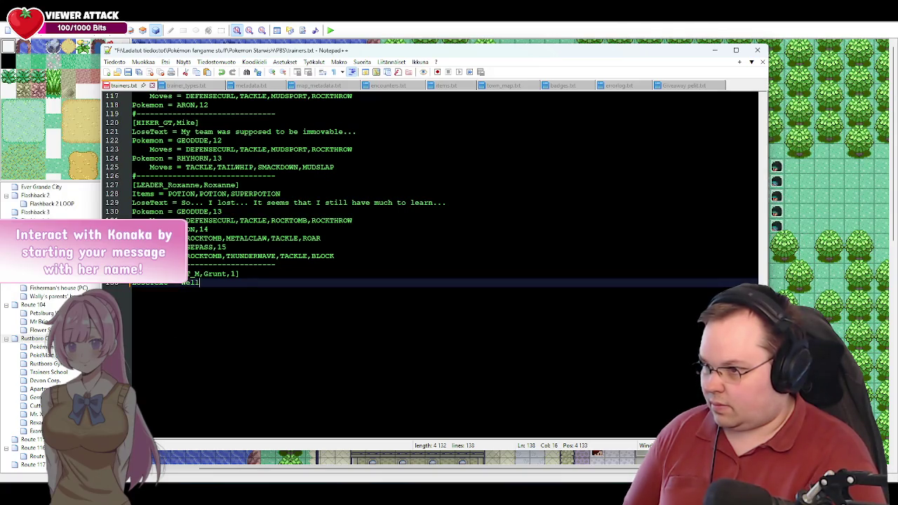
pyautogui.write(', well...')
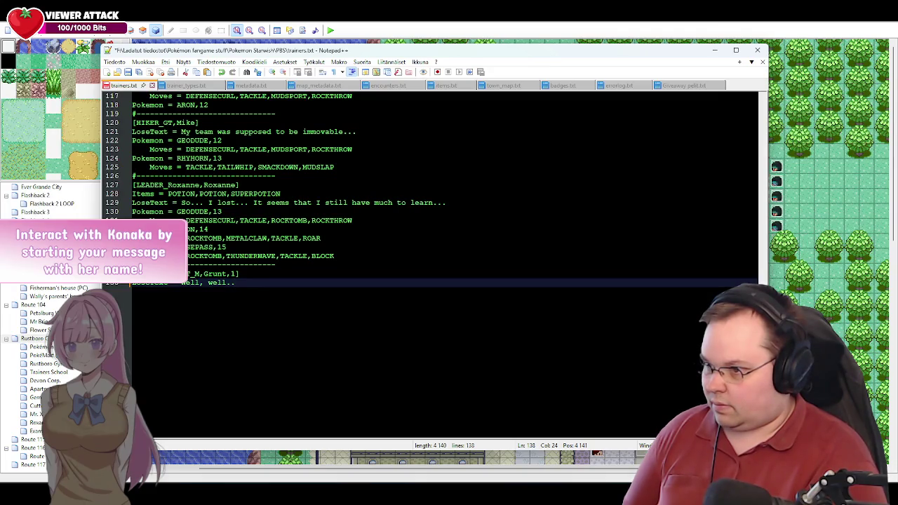
pyautogui.write('.')
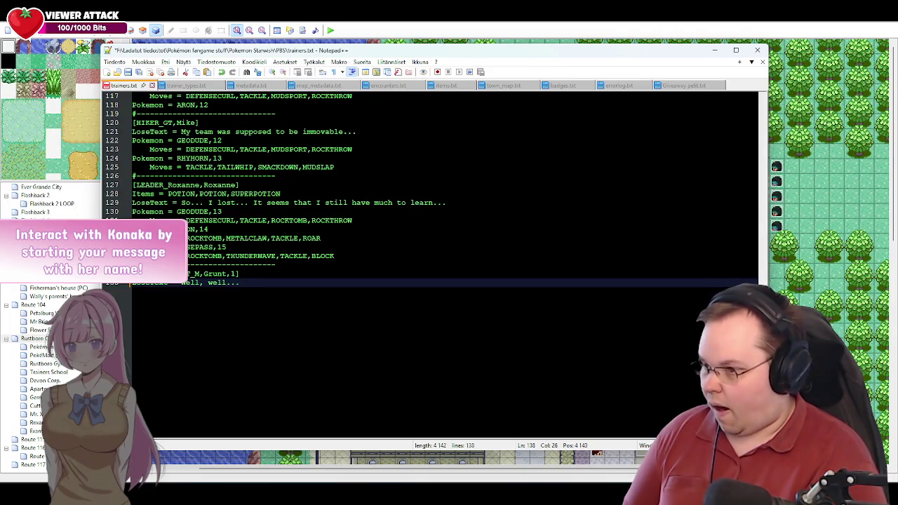
pyautogui.press('BackSpace')
pyautogui.press('BackSpace')
pyautogui.press('BackSpace')
pyautogui.press('BackSpace')
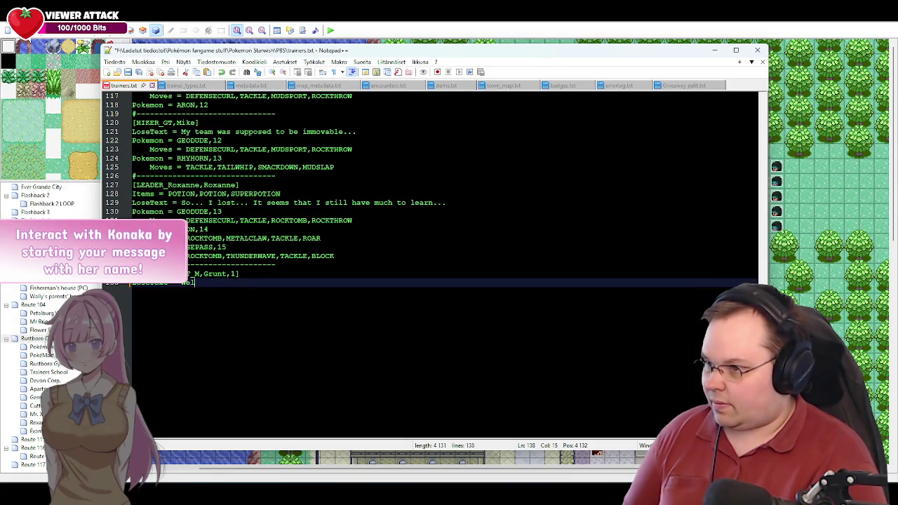
pyautogui.press('BackSpace')
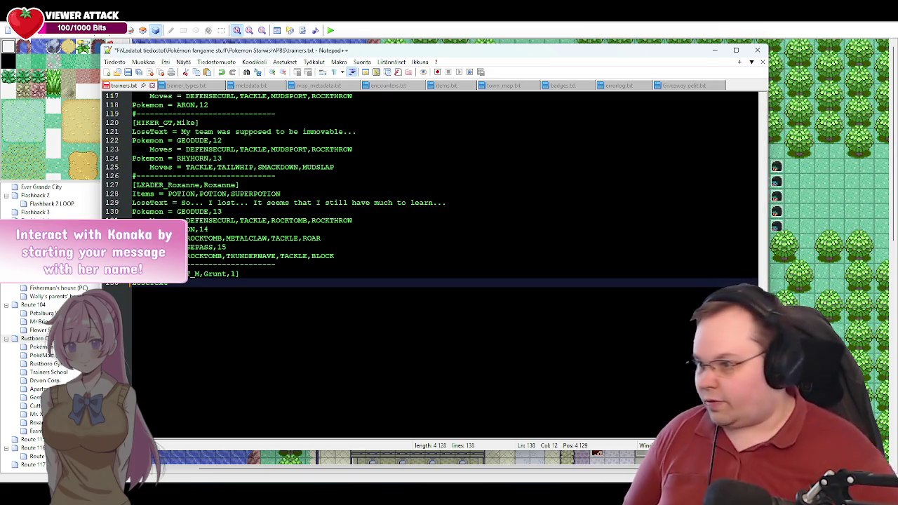
pyautogui.moveTo(105, 491)
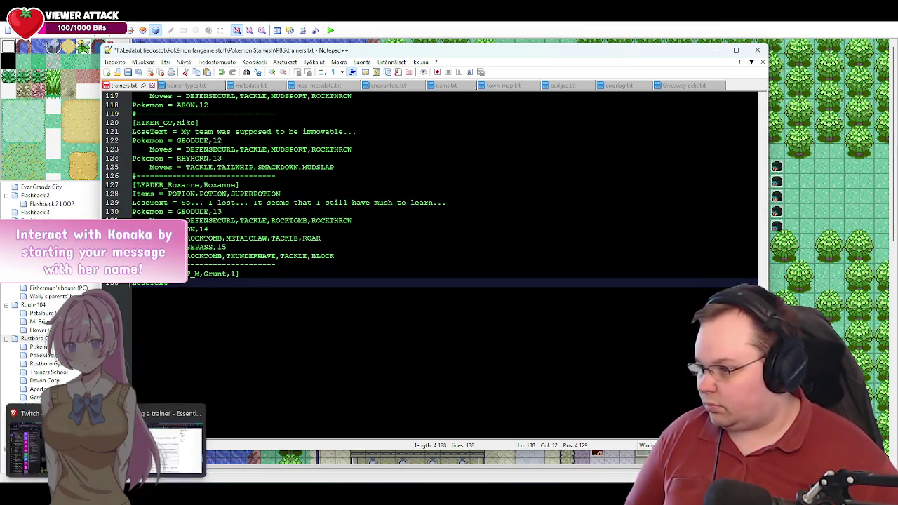
# Step: Check the wiki's Defining a trainer page, then return to the Google Docs script tab
pyautogui.click(168, 442)
pyautogui.hotkey('ctrl', 'Tab')
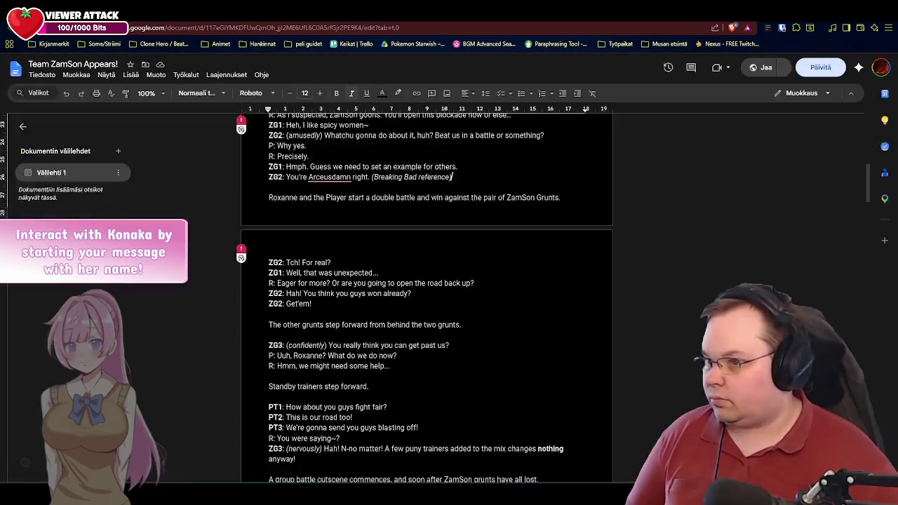
pyautogui.hotkey('ctrl', 'shift', 'Tab')
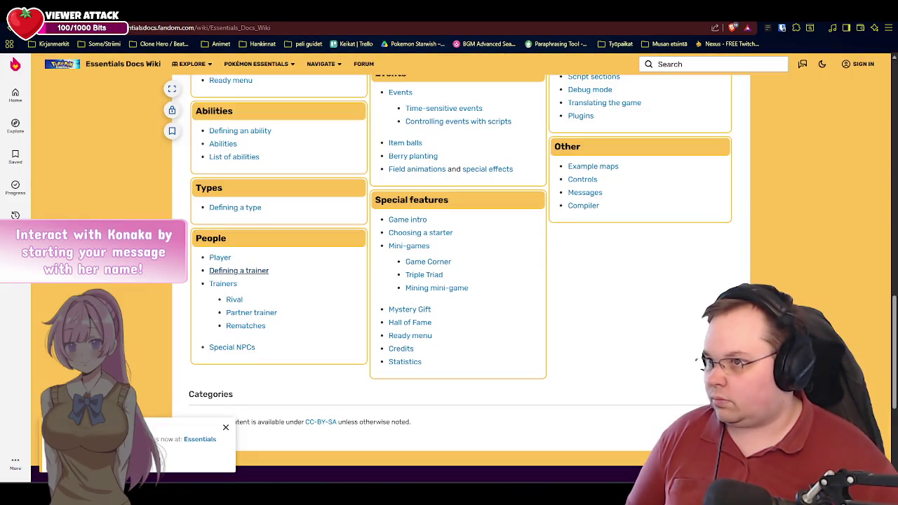
pyautogui.click(238, 270)
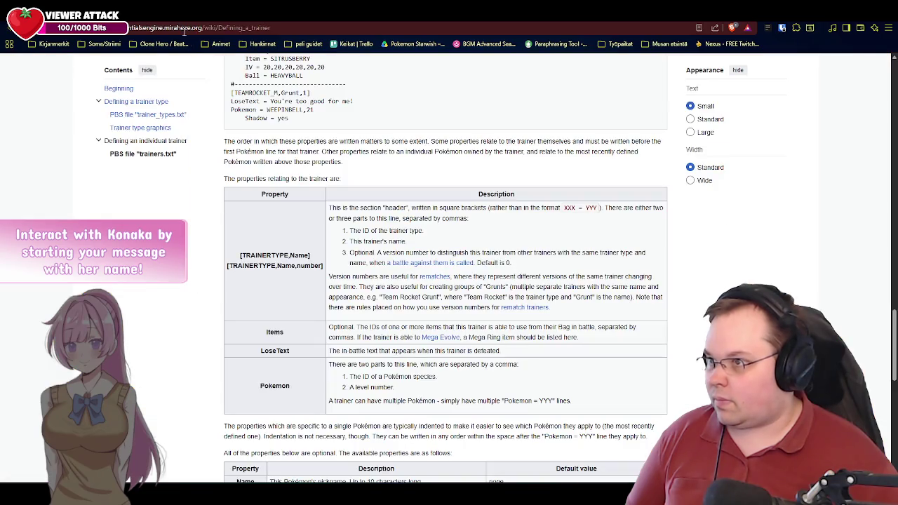
pyautogui.hotkey('ctrl', 'Tab')
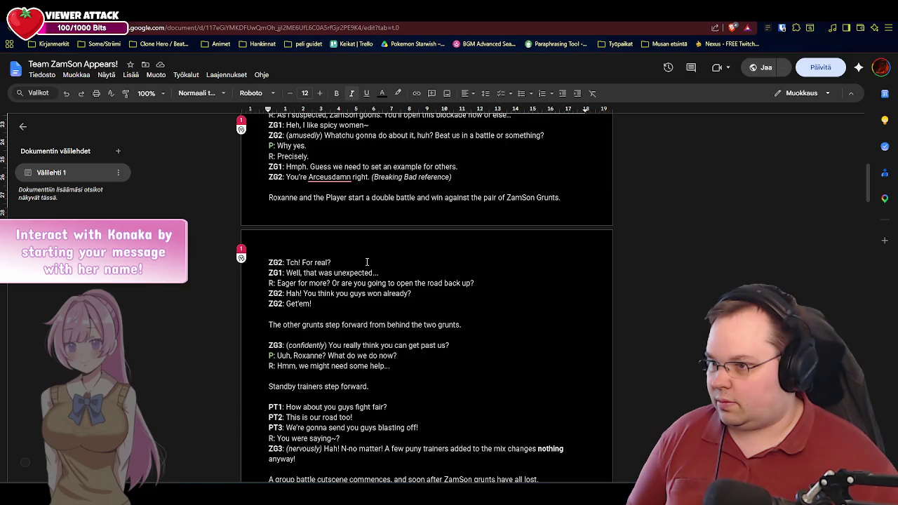
# Step: Switch back to the Notepad++ window with trainers.txt
pyautogui.hotkey('alt', 'Tab')
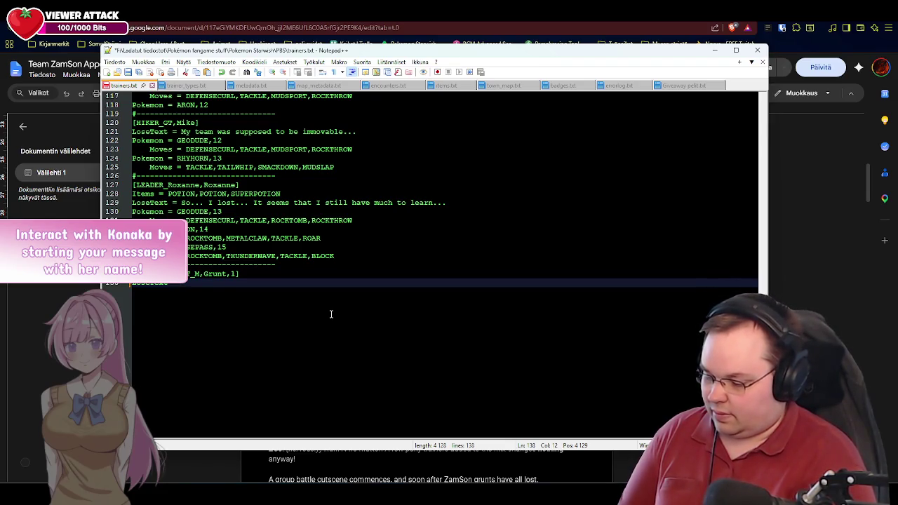
# Step: Enter 'What the...?' as the grunt's LoseText and open line 139 below it
pyautogui.write('What')
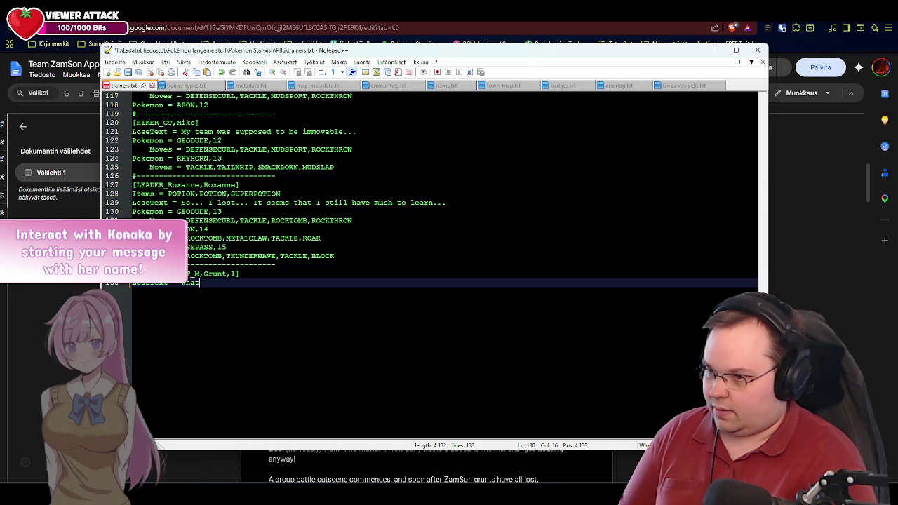
pyautogui.write(' the')
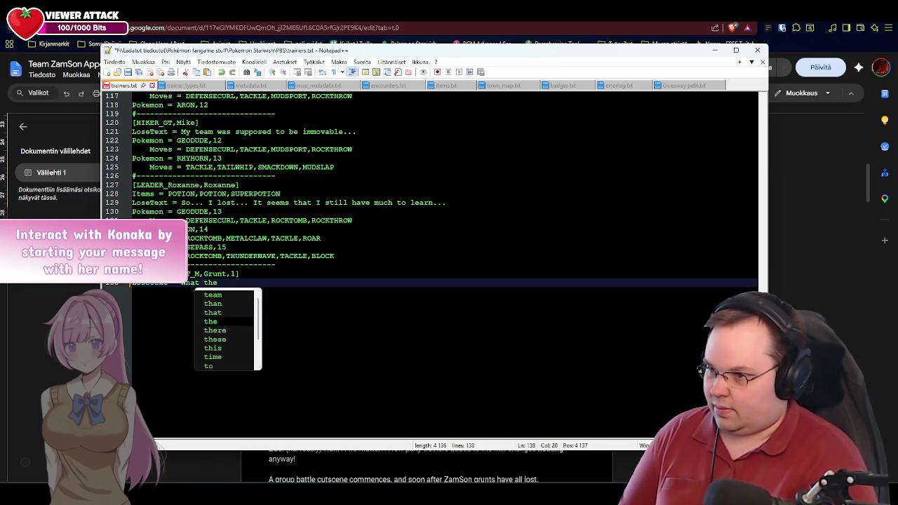
pyautogui.write('...?')
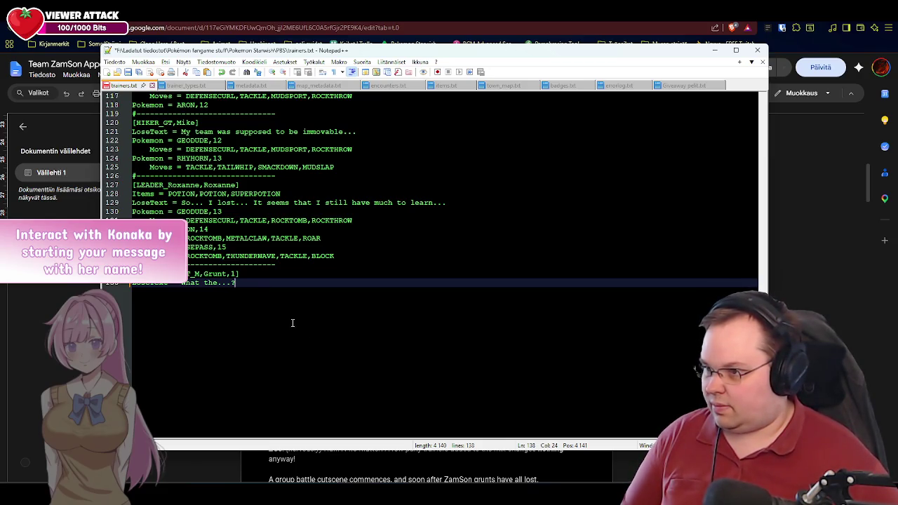
pyautogui.press('Return')
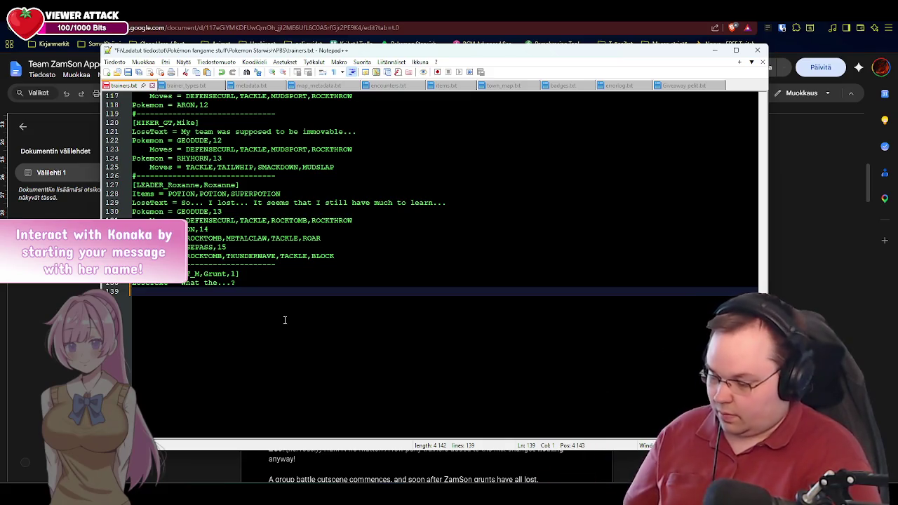
# Step: Type 'Pokemon =' to begin the grunt's first Pokémon line
pyautogui.write('Pokemon')
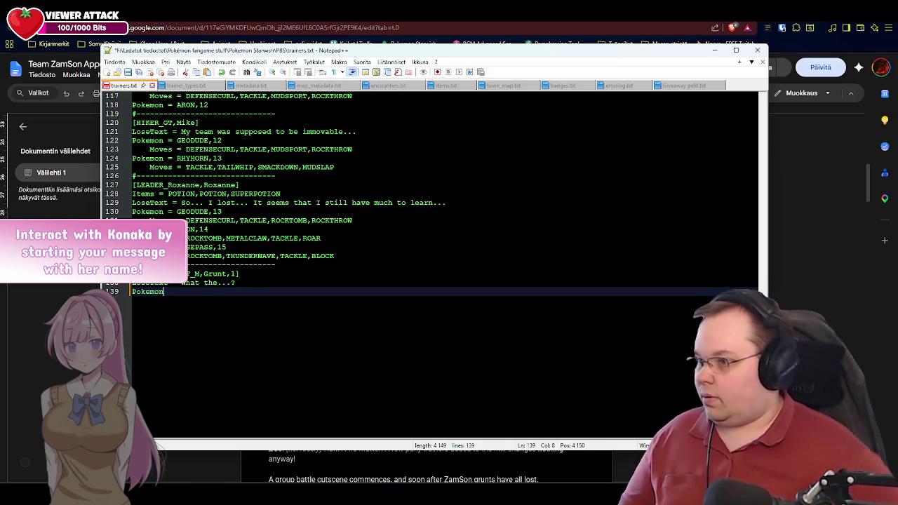
pyautogui.write(' =')
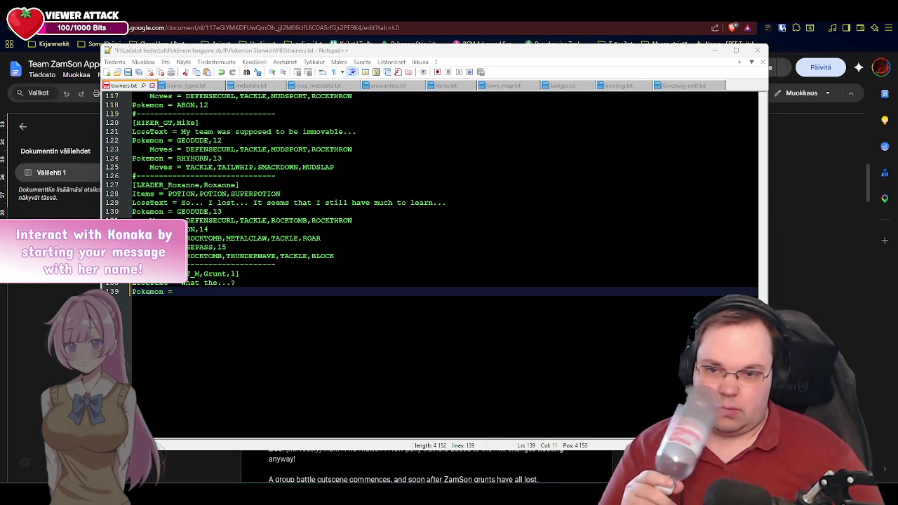
# Step: Add POOCHYENA at level 12 as the grunt's first Pokémon and begin another Pokemon line
pyautogui.click(227, 294)
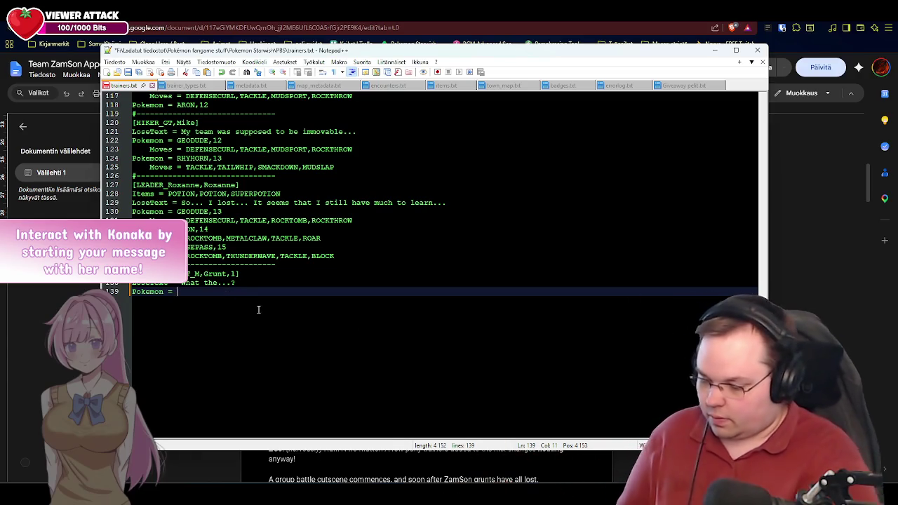
pyautogui.write('POO')
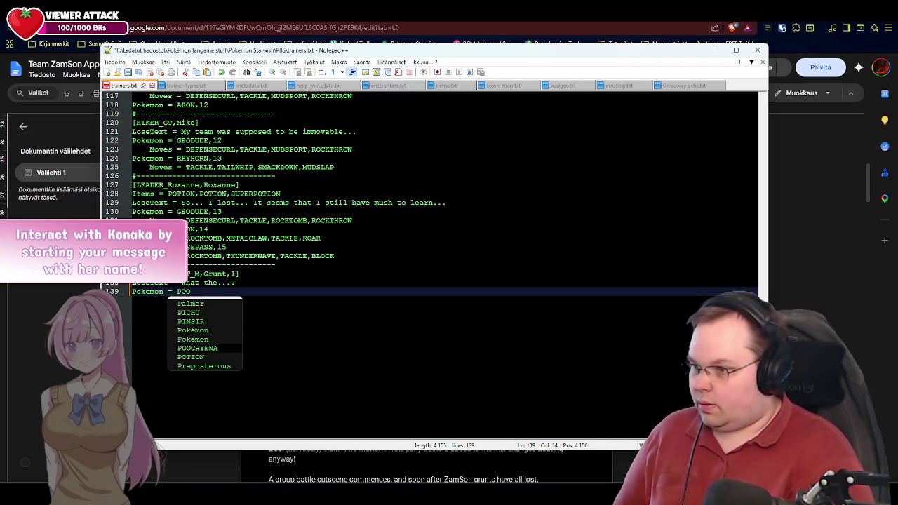
pyautogui.press('Return')
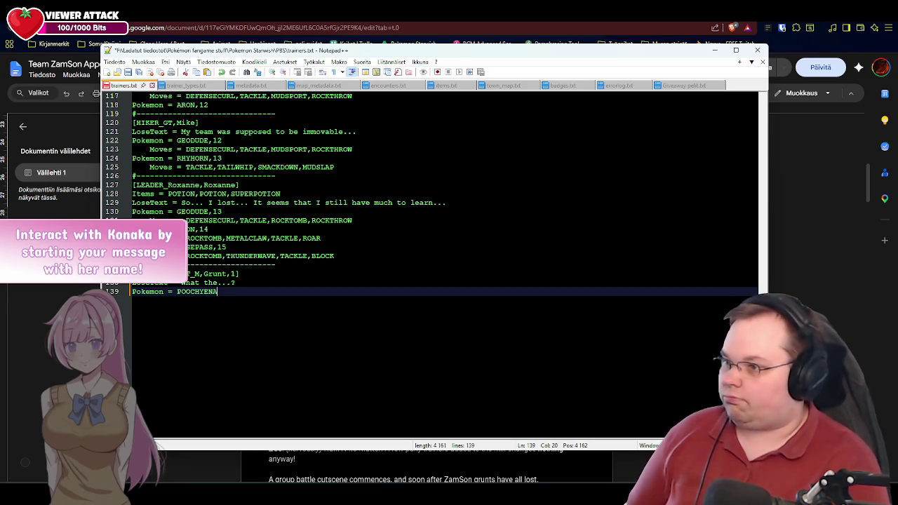
pyautogui.write(',')
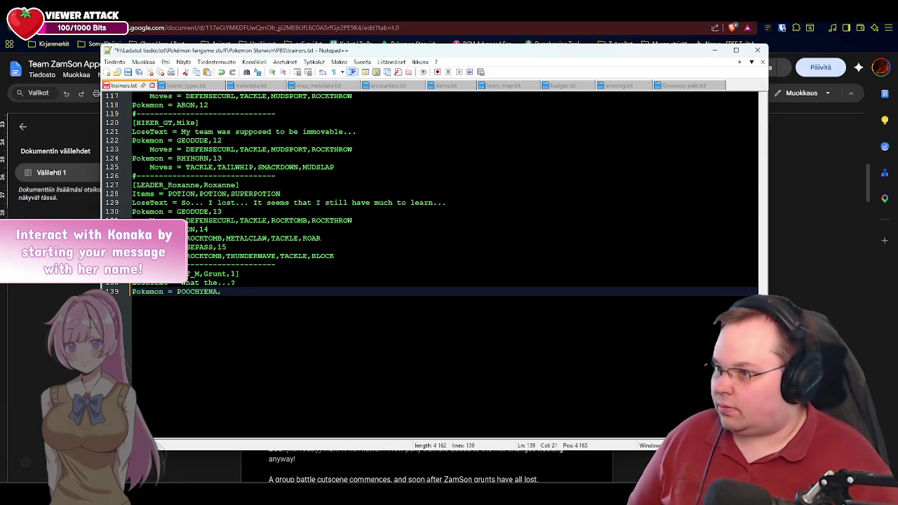
pyautogui.write('12')
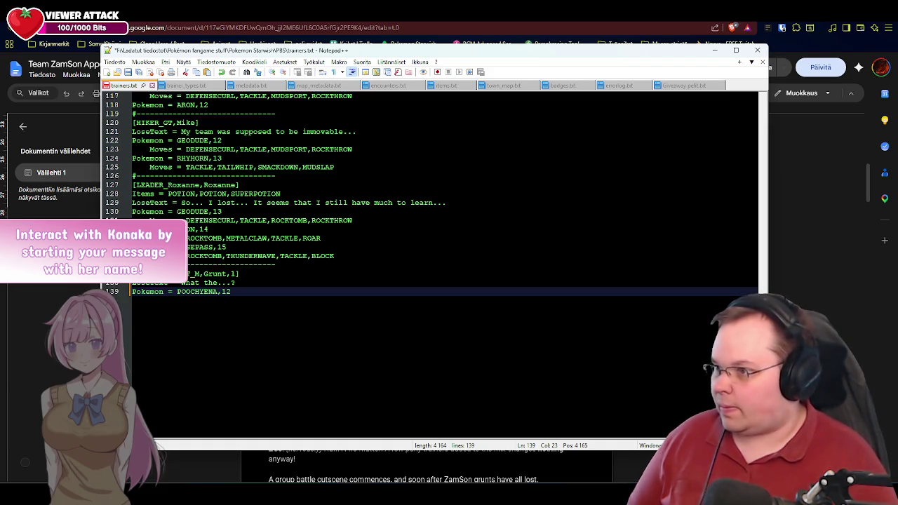
pyautogui.press('Return')
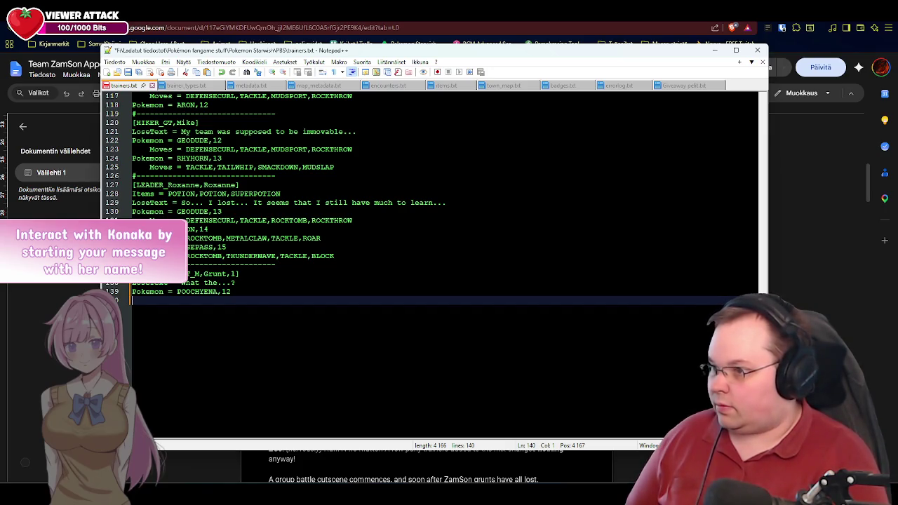
pyautogui.write('Po')
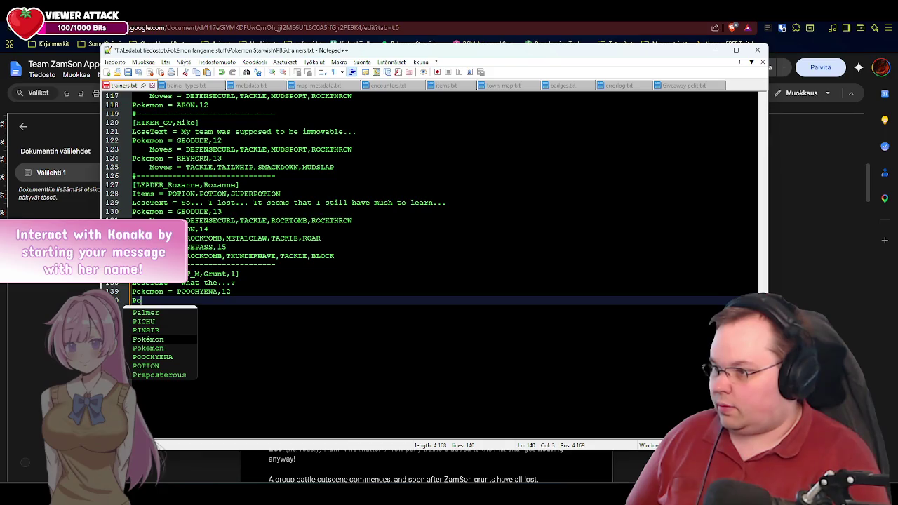
# Step: Add 'Pokemon = PAWNIARD,12' on line 140 as the male grunt's second Pokémon
pyautogui.press('Return')
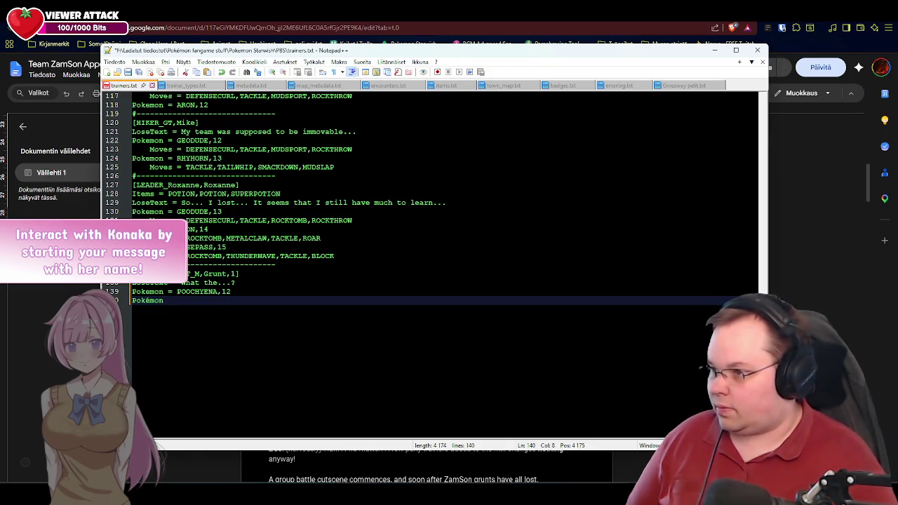
pyautogui.write(' =')
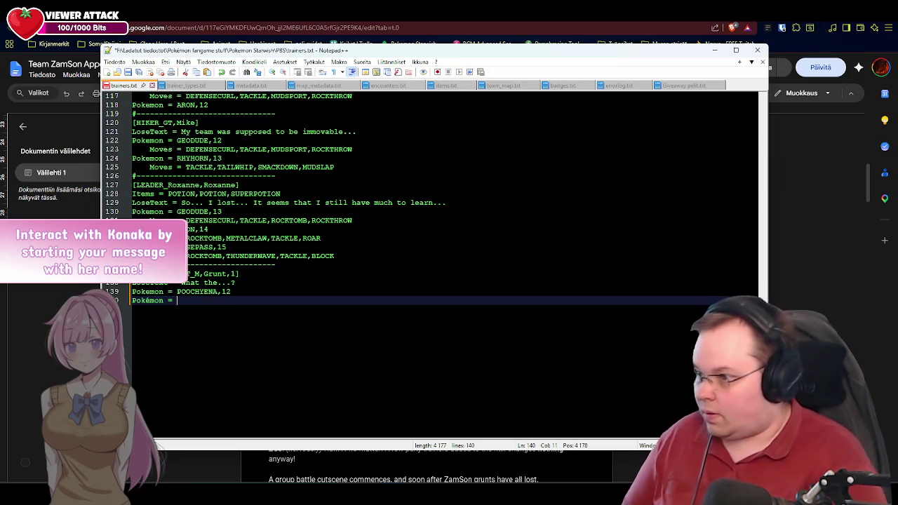
pyautogui.click(151, 301)
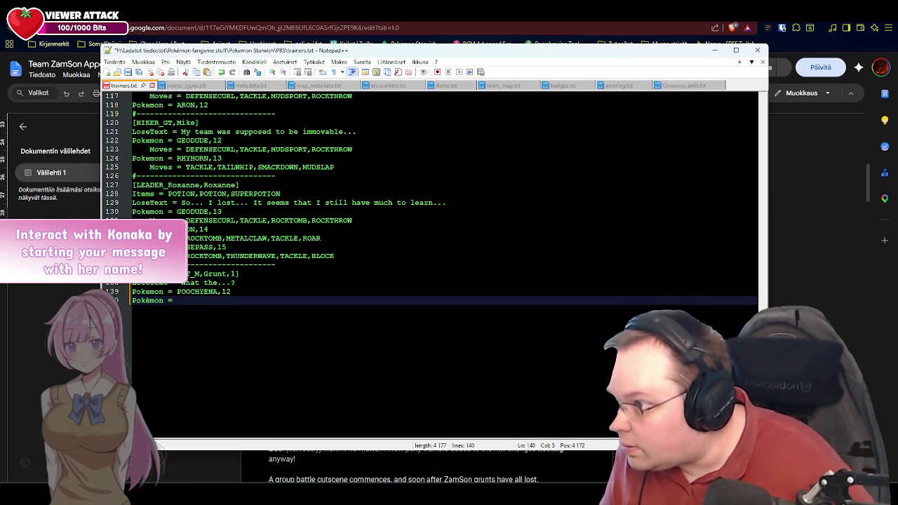
pyautogui.press('BackSpace')
pyautogui.write('e')
pyautogui.click(176, 300)
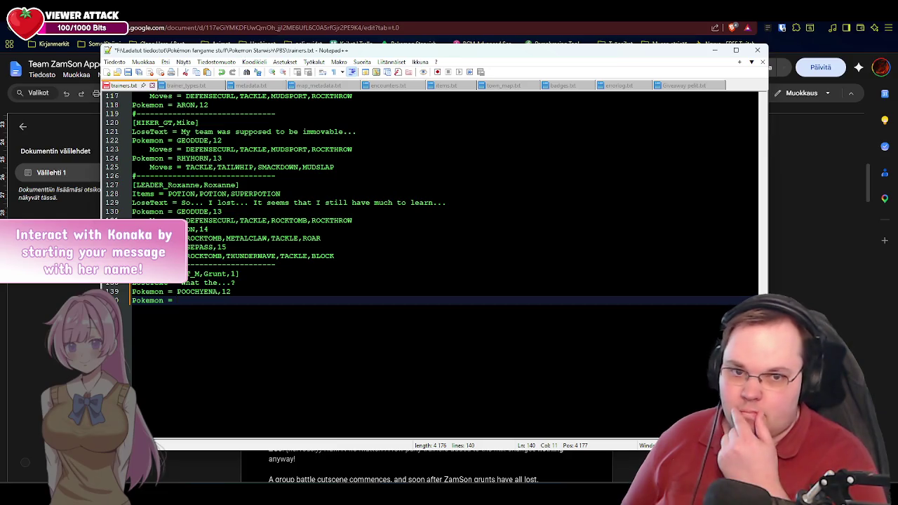
pyautogui.write('PA')
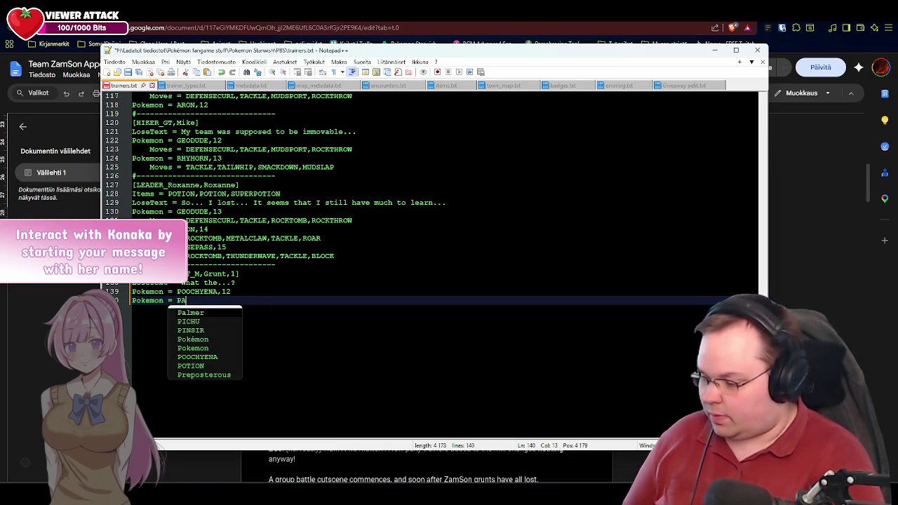
pyautogui.write('WNIARD')
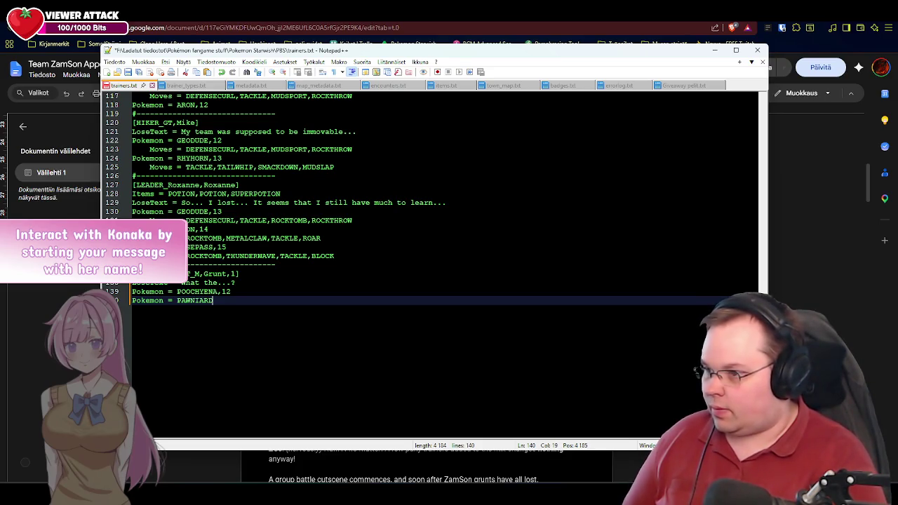
pyautogui.write(',')
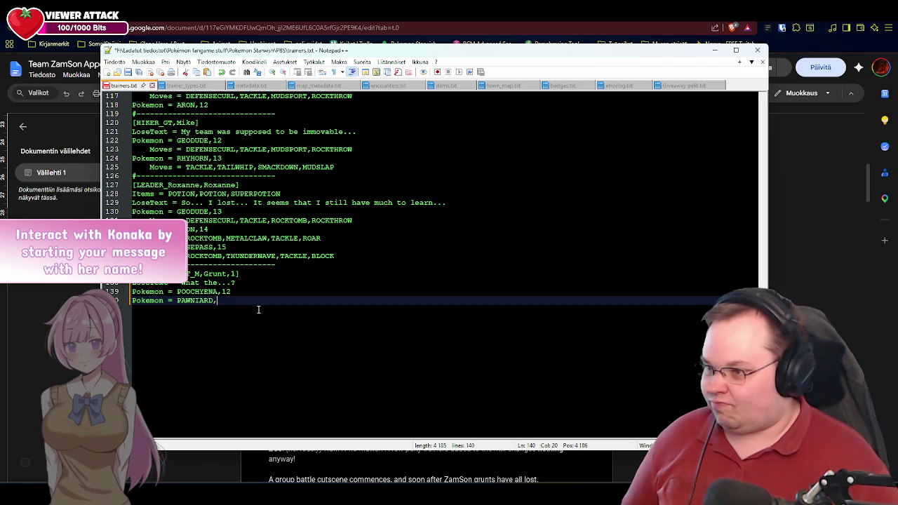
pyautogui.write('12')
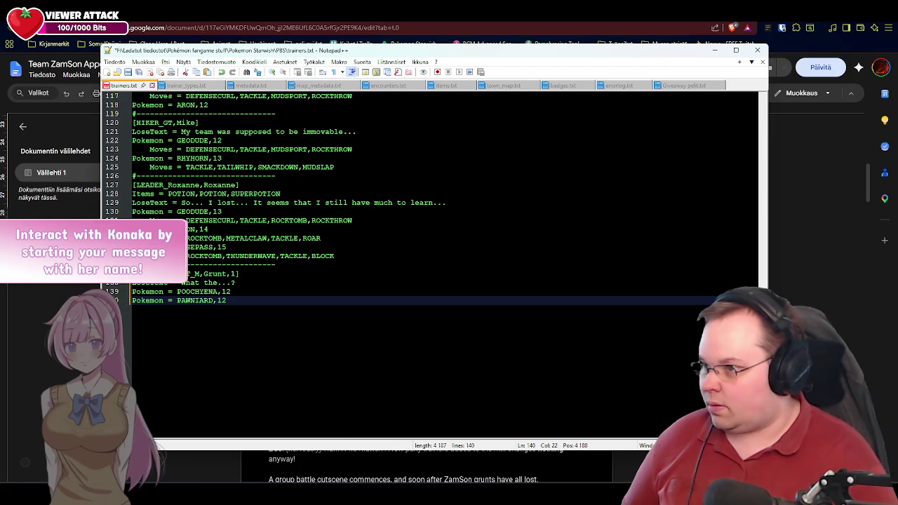
pyautogui.press('Return')
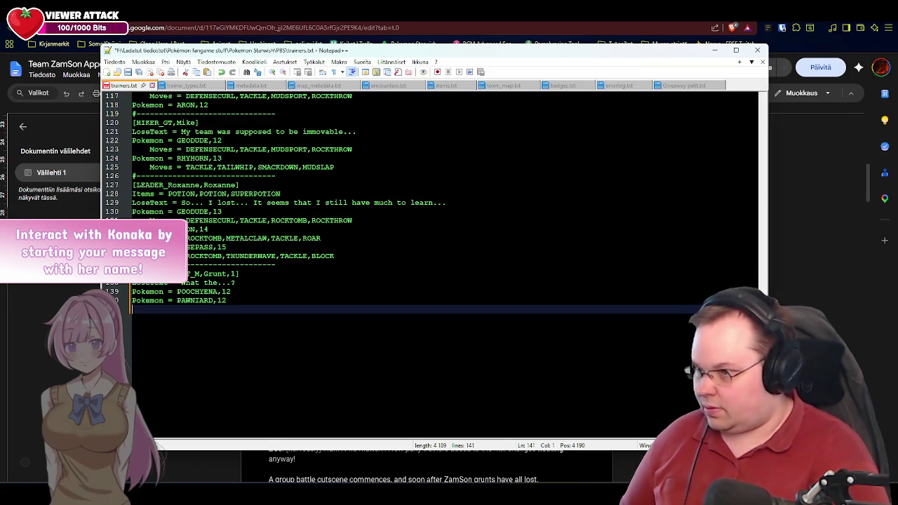
pyautogui.moveTo(244, 273); pyautogui.dragTo(132, 274)
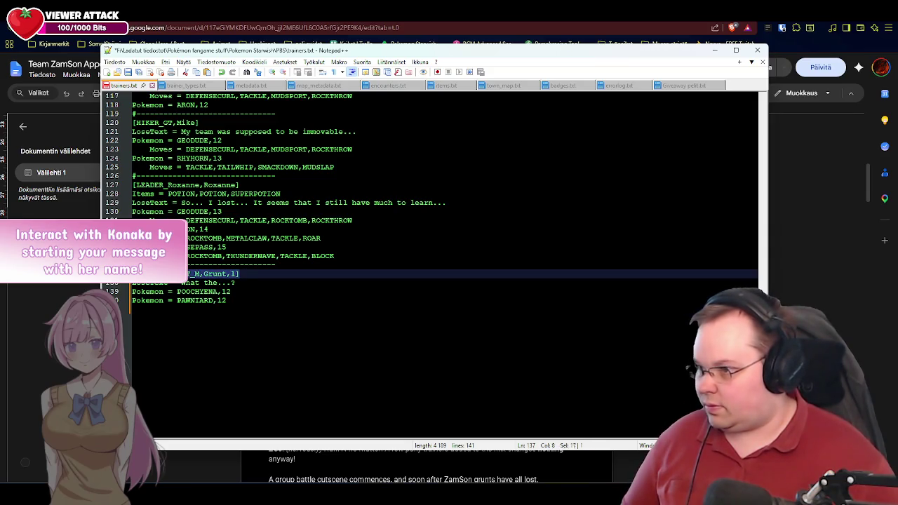
# Step: Copy the male header to line 141 as [ZAMSON_GRUNT_F,Grunt,1], with an empty line below
pyautogui.hotkey('ctrl', 'c')
pyautogui.click(175, 315)
pyautogui.hotkey('ctrl', 'v')
pyautogui.press('Left')
pyautogui.press('Left')
pyautogui.press('Left')
pyautogui.press('Left')
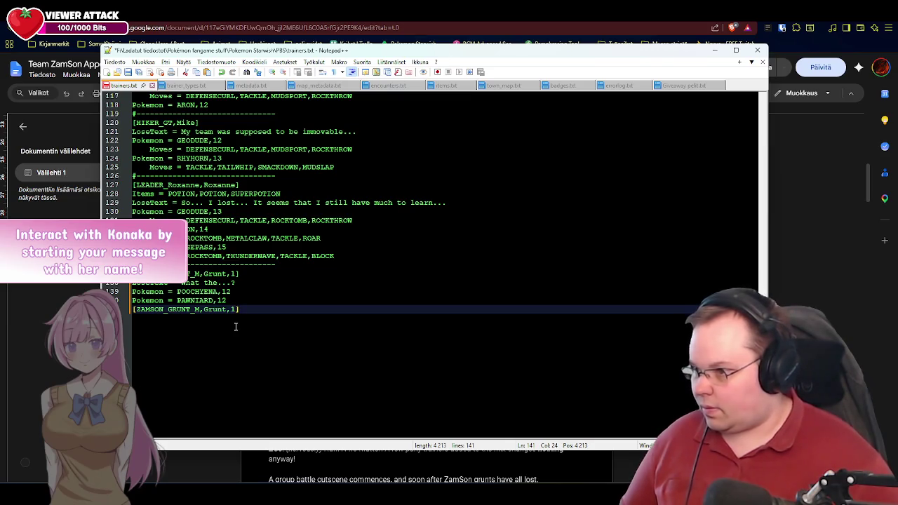
pyautogui.press('BackSpace')
pyautogui.write('F')
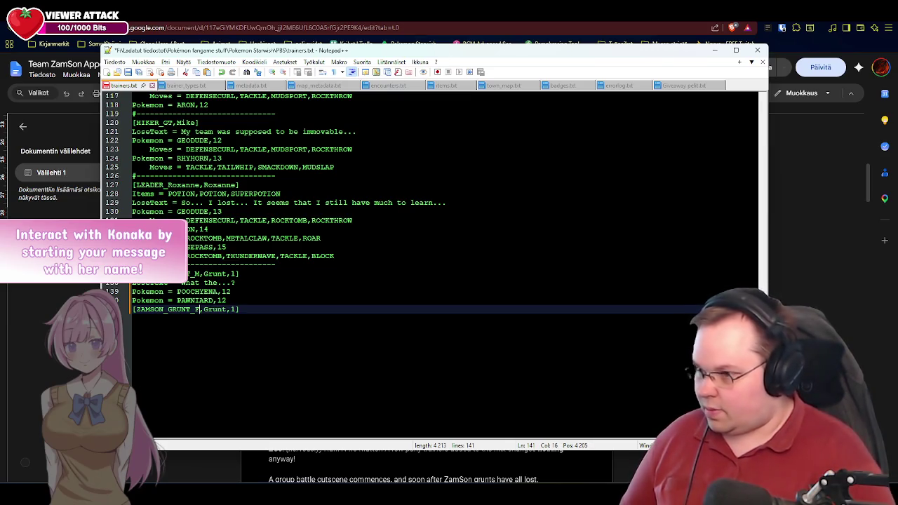
pyautogui.press('End')
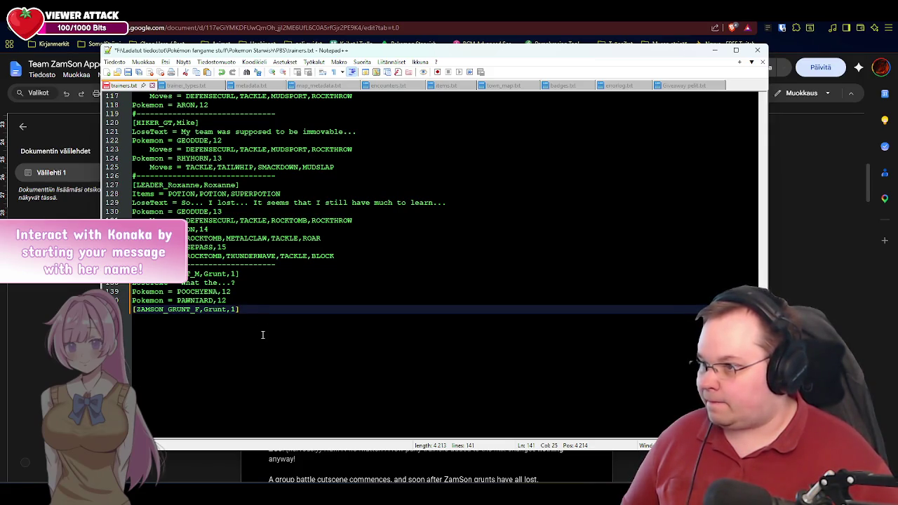
pyautogui.press('Return')
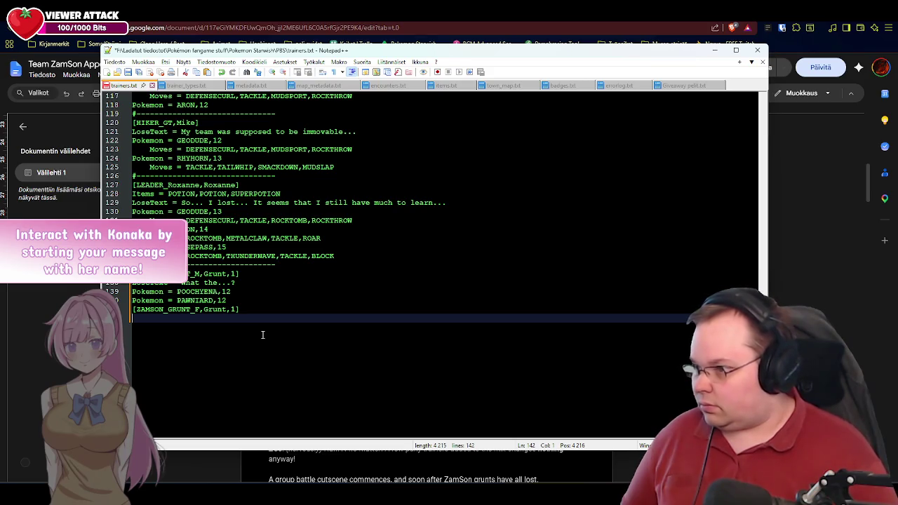
pyautogui.press('Up')
pyautogui.press('Right')
pyautogui.press('Down')
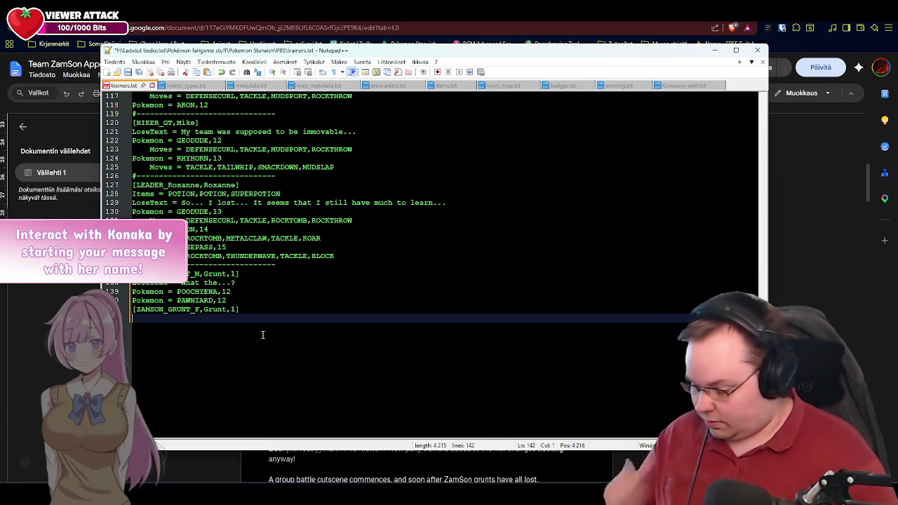
# Step: Begin a 'LoseText = ' line on line 142, leaving the defeat message blank for now
pyautogui.write('Los')
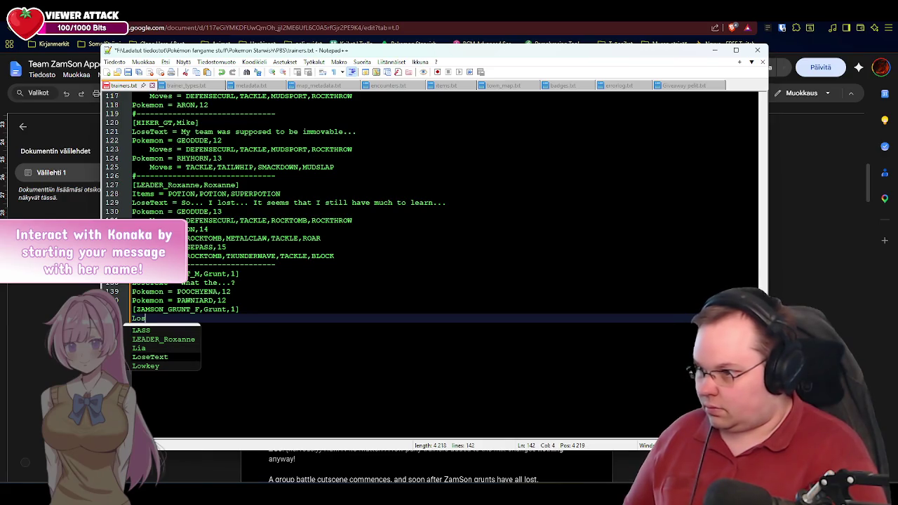
pyautogui.press('Return')
pyautogui.write('=')
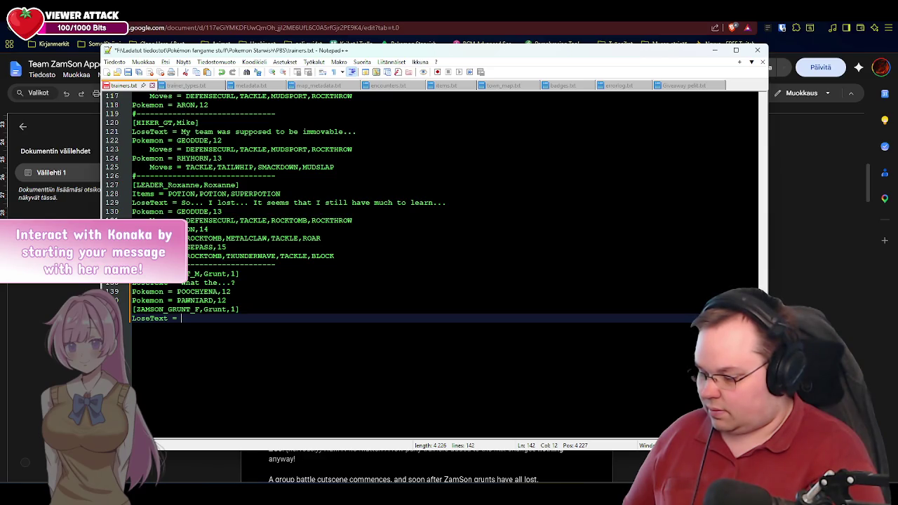
pyautogui.write('Gah!')
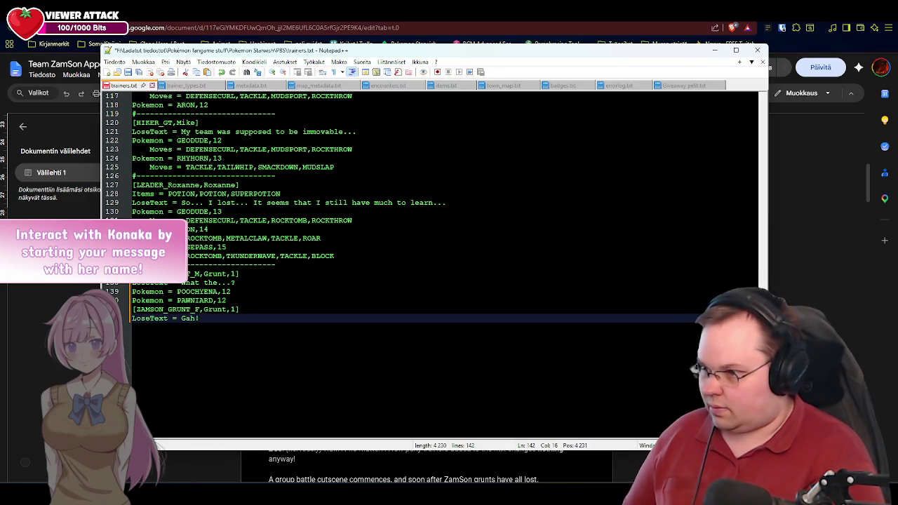
pyautogui.press('BackSpace')
pyautogui.press('BackSpace')
pyautogui.press('BackSpace')
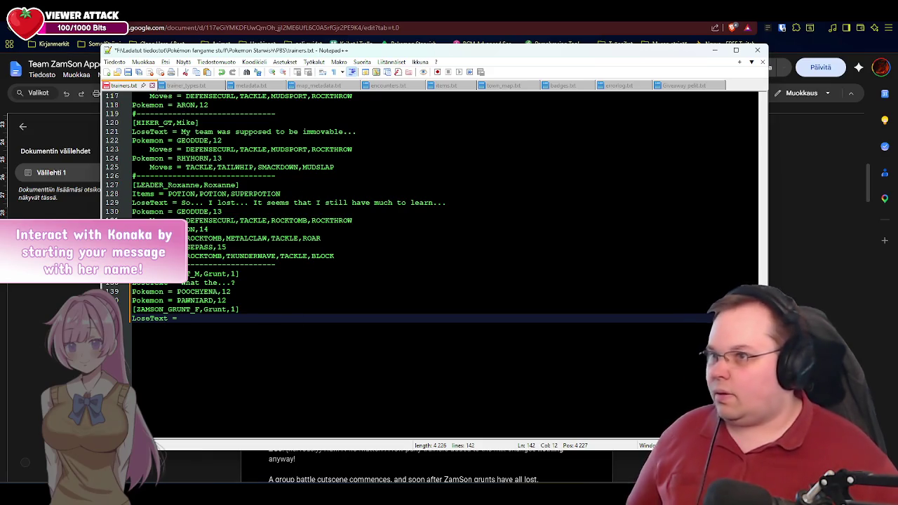
# Step: Check the Google Docs script, then return to trainers.txt in Notepad++
pyautogui.hotkey('alt', 'Tab')
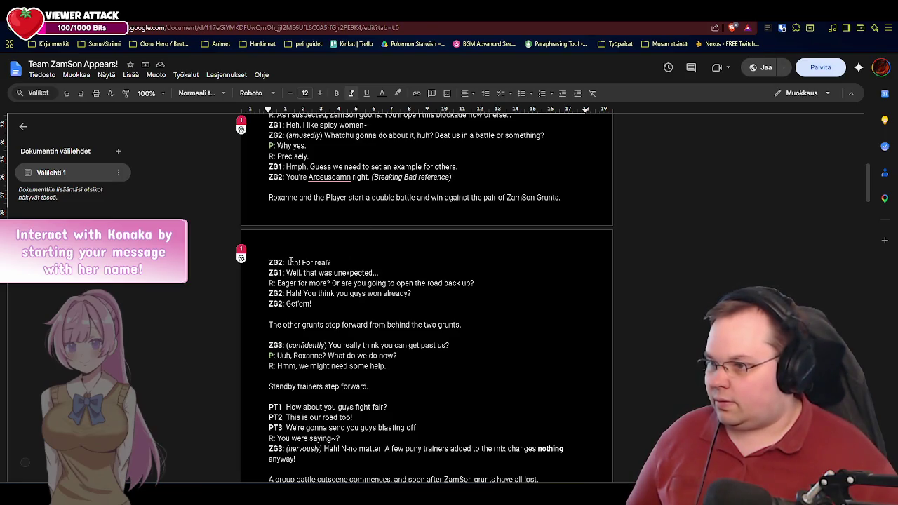
pyautogui.hotkey('alt', 'Tab')
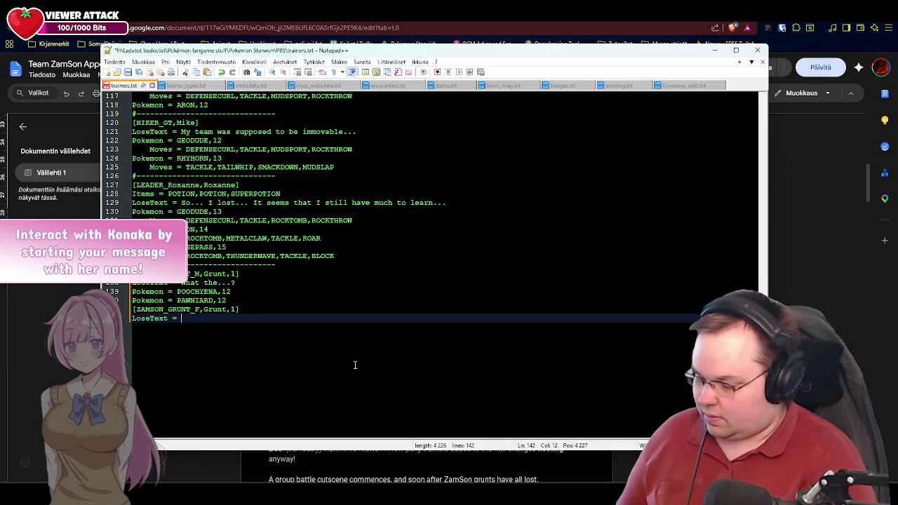
# Step: Set the female grunt's LoseText to 'Huh?! Did I just lose?' and start a 'Pokemon = ' line
pyautogui.write('Huh?!')
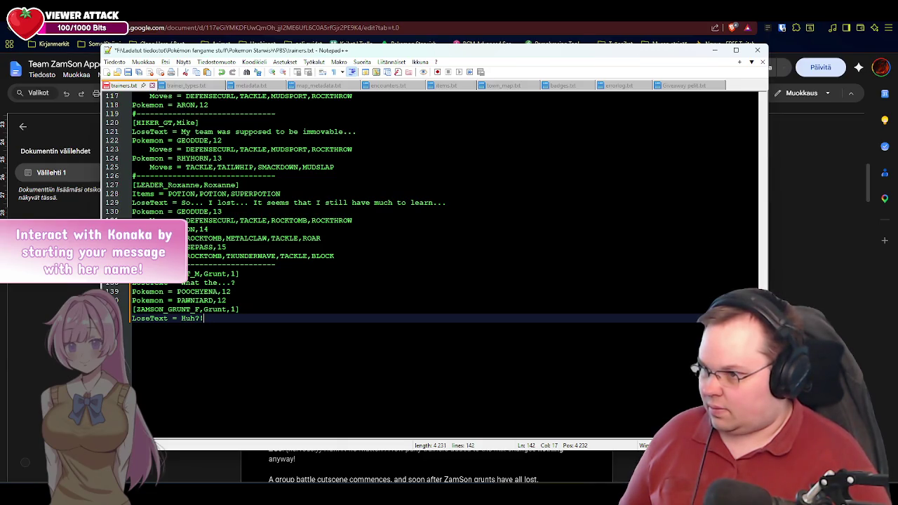
pyautogui.write('Did I just lose')
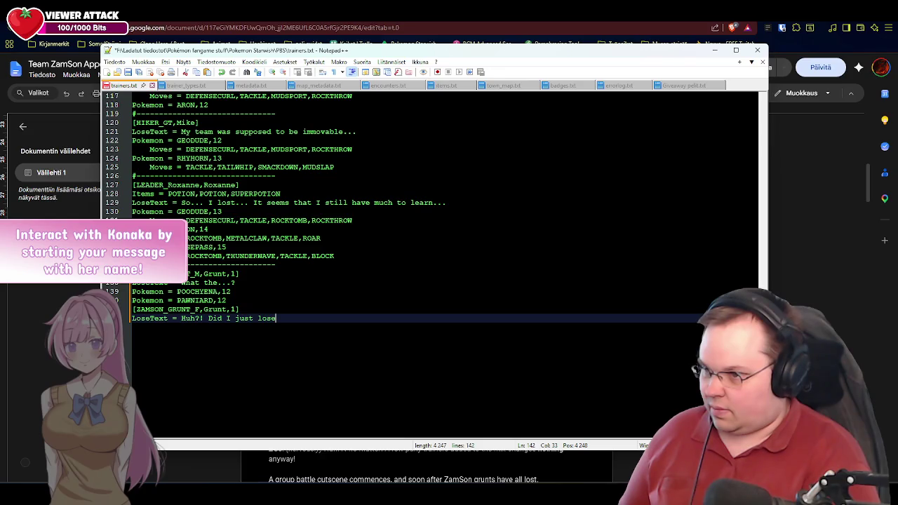
pyautogui.write('?')
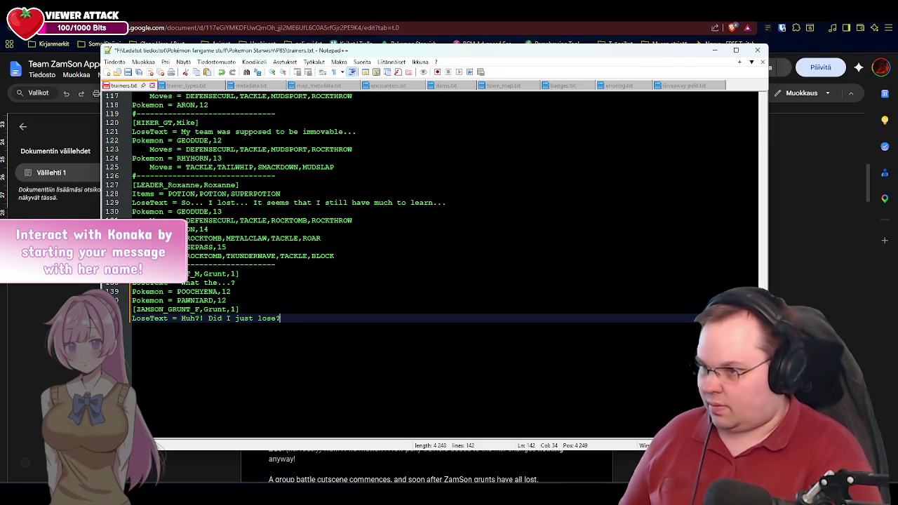
pyautogui.press('Return')
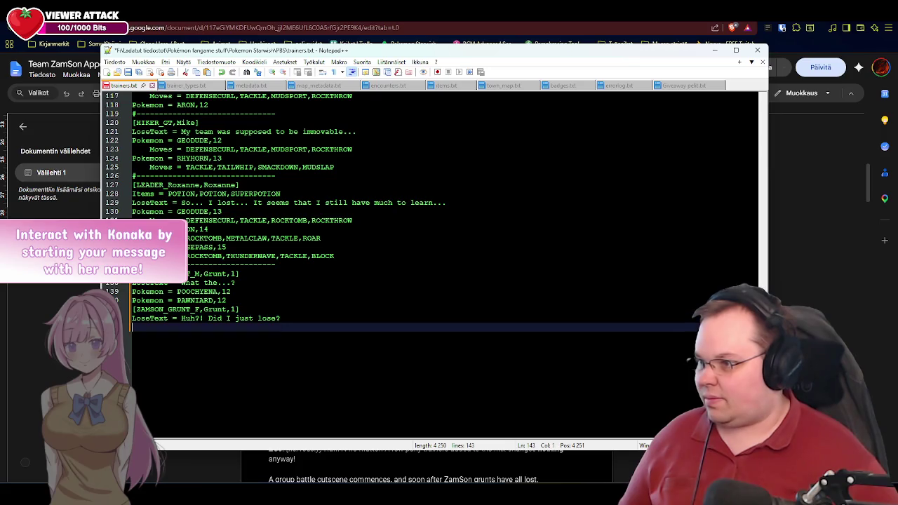
pyautogui.write('Pok')
pyautogui.press('Down')
pyautogui.press('Return')
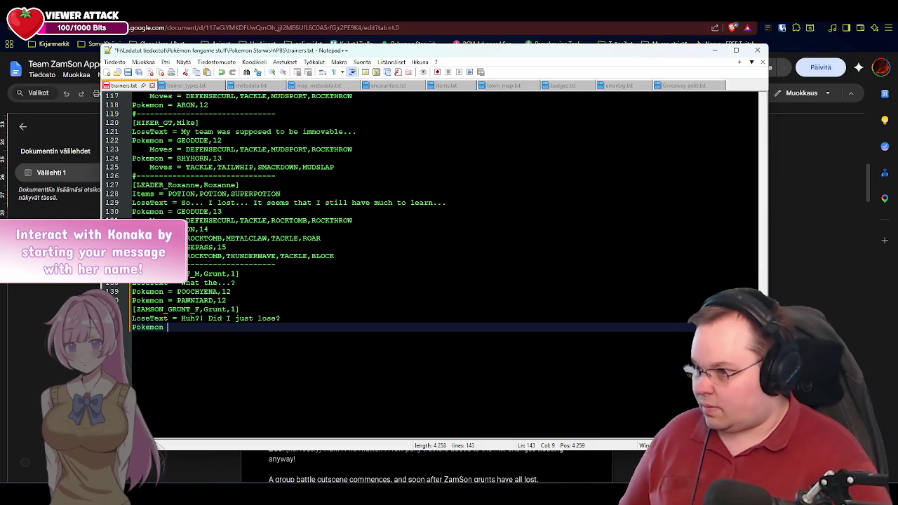
pyautogui.write('=')
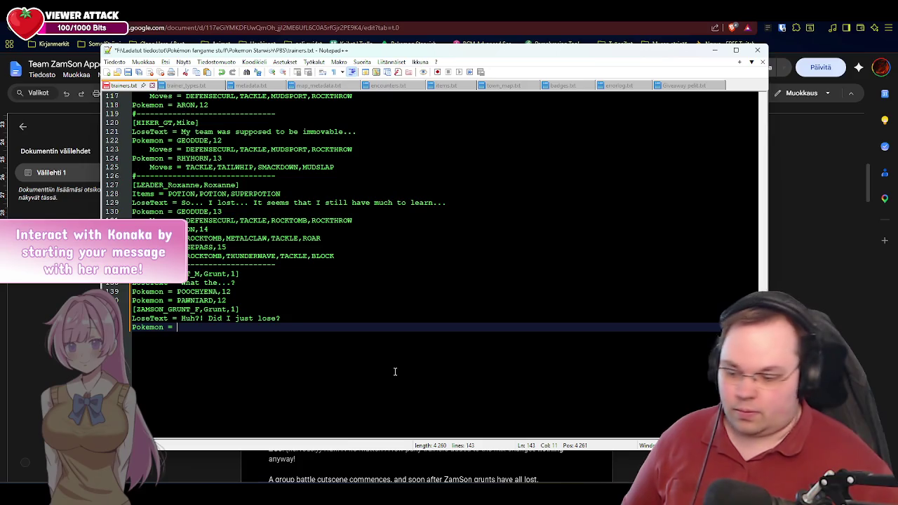
# Step: Give the female grunt ARON and POOCHYENA, both at level 13
pyautogui.write('ARON')
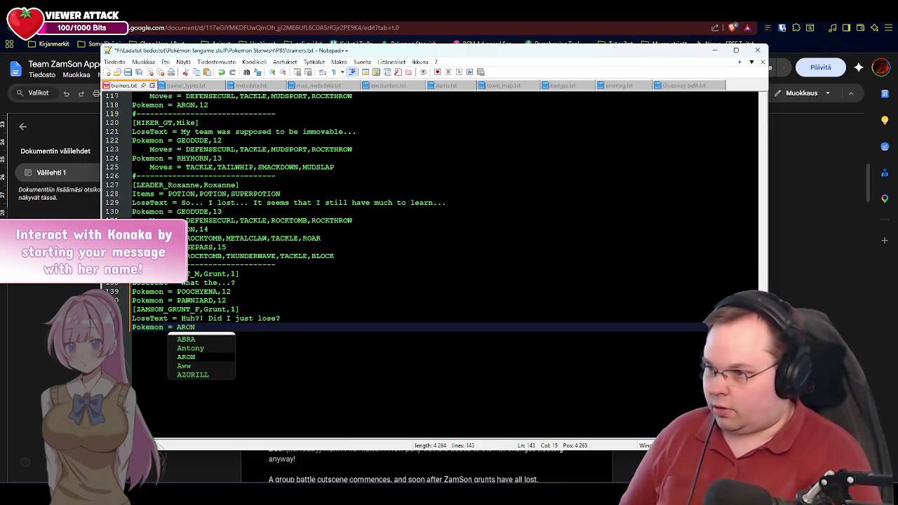
pyautogui.write(',')
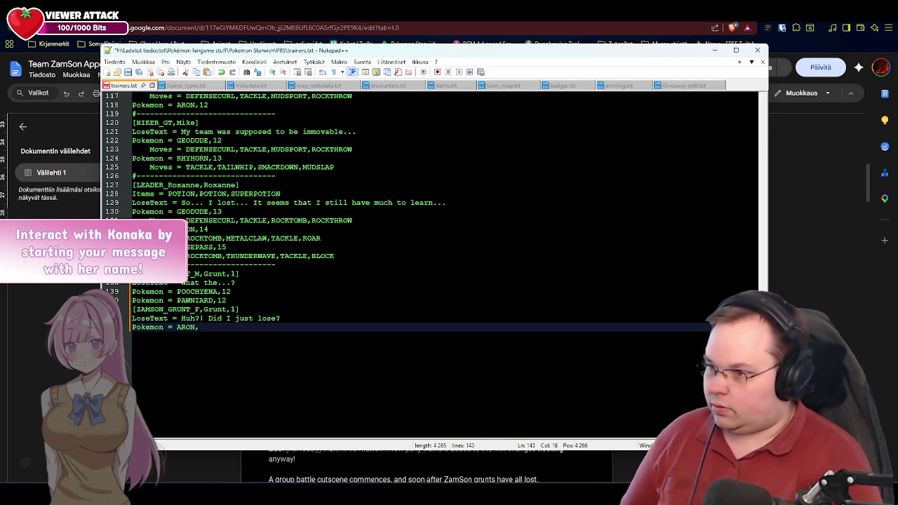
pyautogui.write('13')
pyautogui.press('Return')
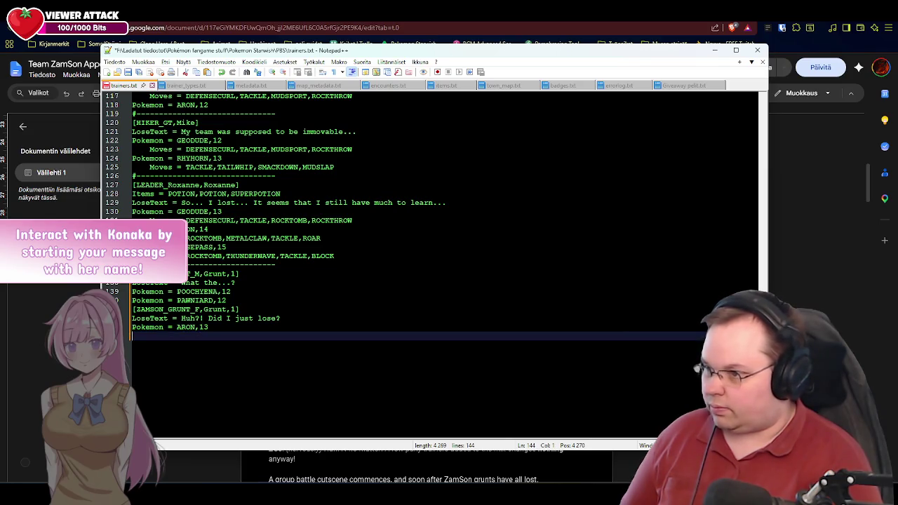
pyautogui.write('Pokémon')
pyautogui.press('Left')
pyautogui.press('Left')
pyautogui.press('Left')
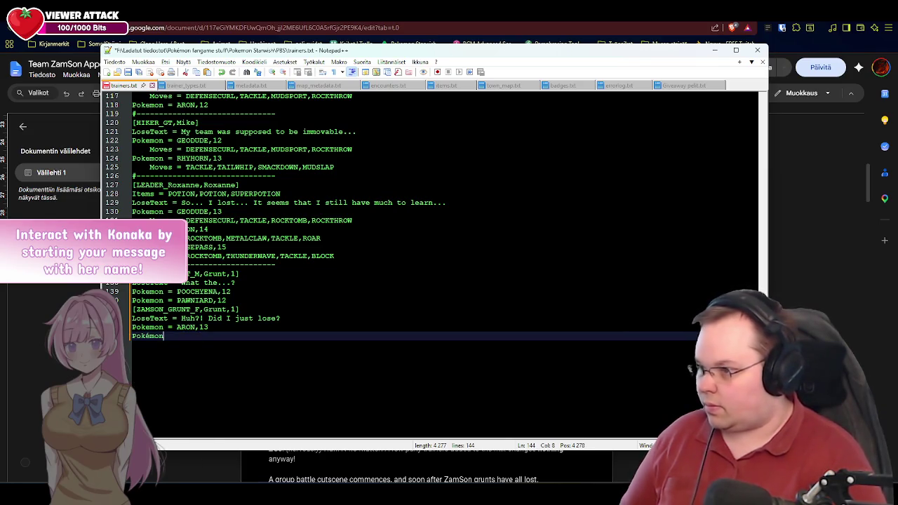
pyautogui.press('BackSpace')
pyautogui.write('e')
pyautogui.press('End')
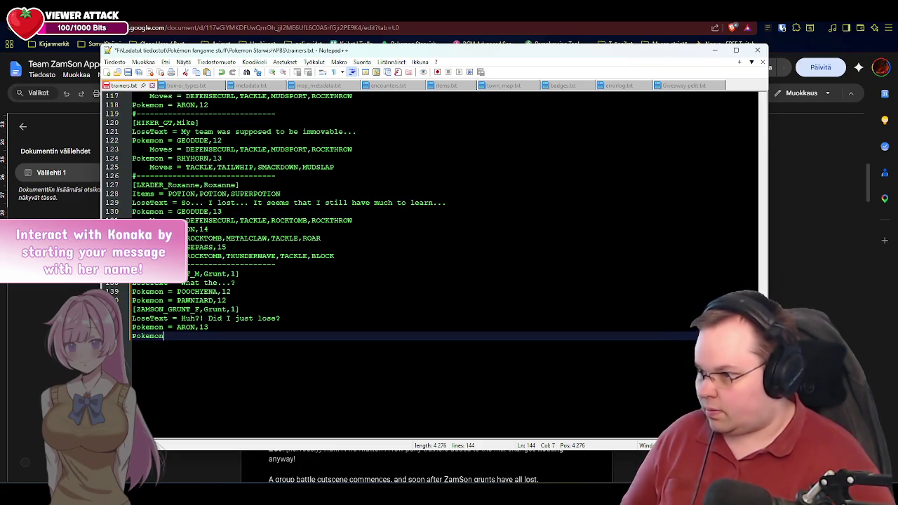
pyautogui.write('=')
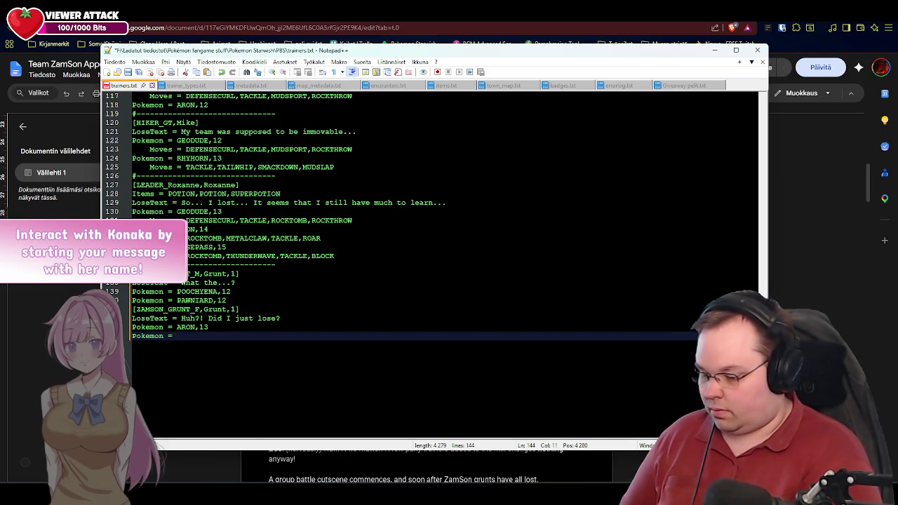
pyautogui.write('POO')
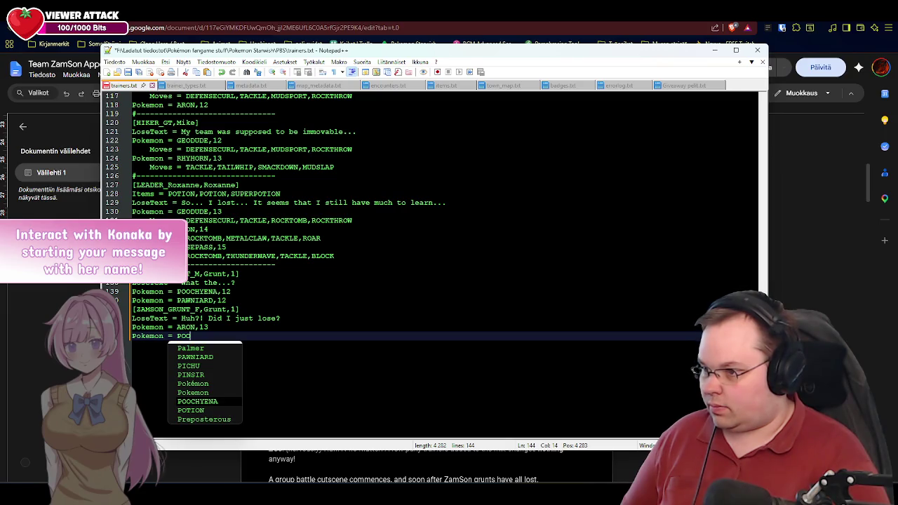
pyautogui.press('Return')
pyautogui.write(',')
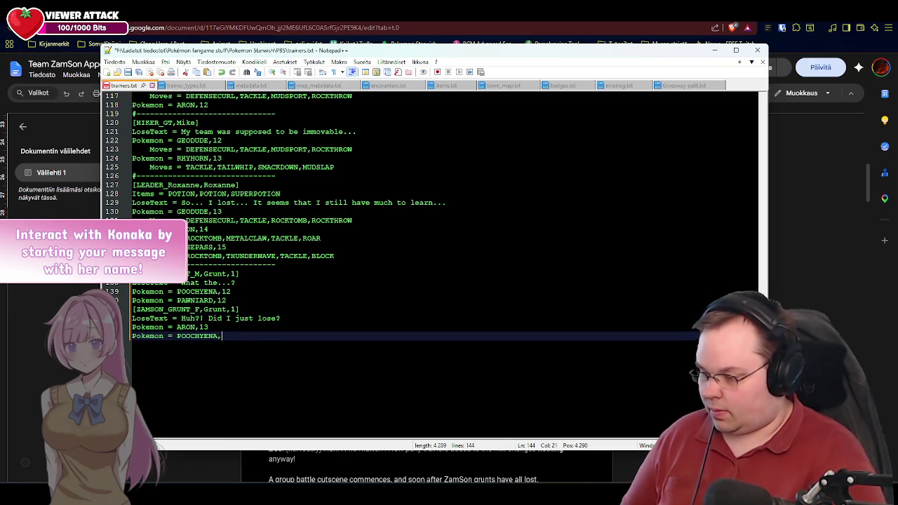
pyautogui.write('13')
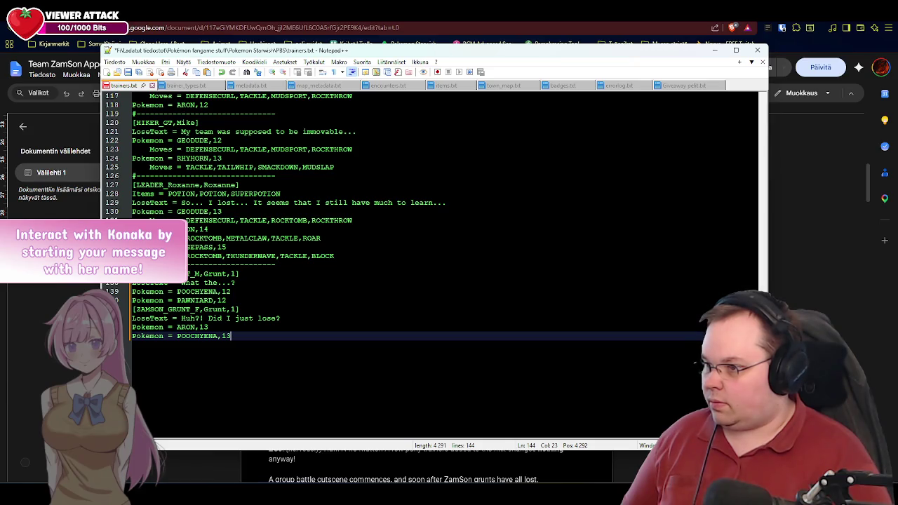
# Step: Add a '#------------------------------' separator and blank line, save trainers.txt, and minimize Notepad++
pyautogui.press('Return')
pyautogui.write('#-------------------------------')
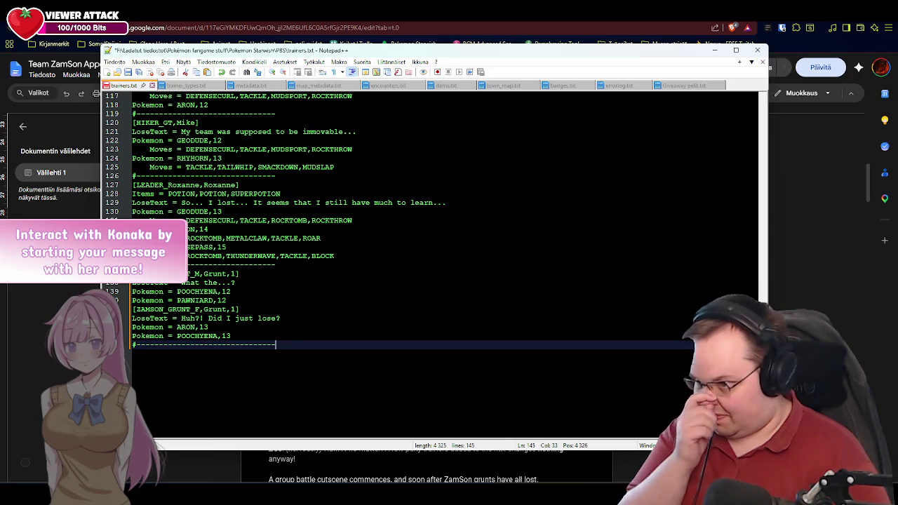
pyautogui.press('Up')
pyautogui.press('Up')
pyautogui.press('Up')
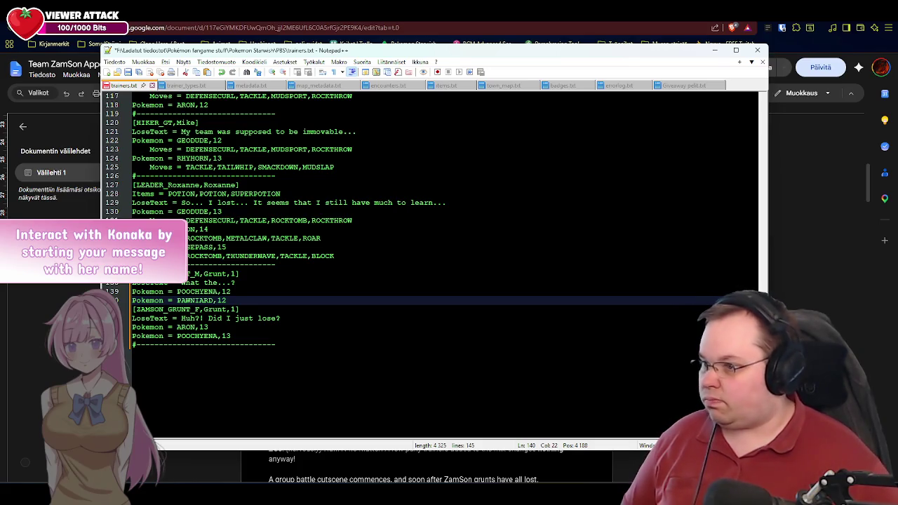
pyautogui.click(345, 376)
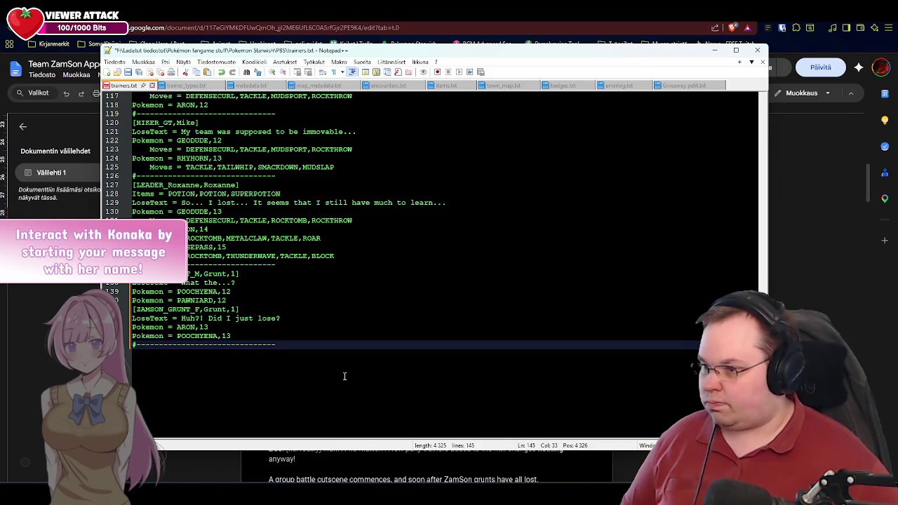
pyautogui.press('Return')
pyautogui.hotkey('ctrl', 's')
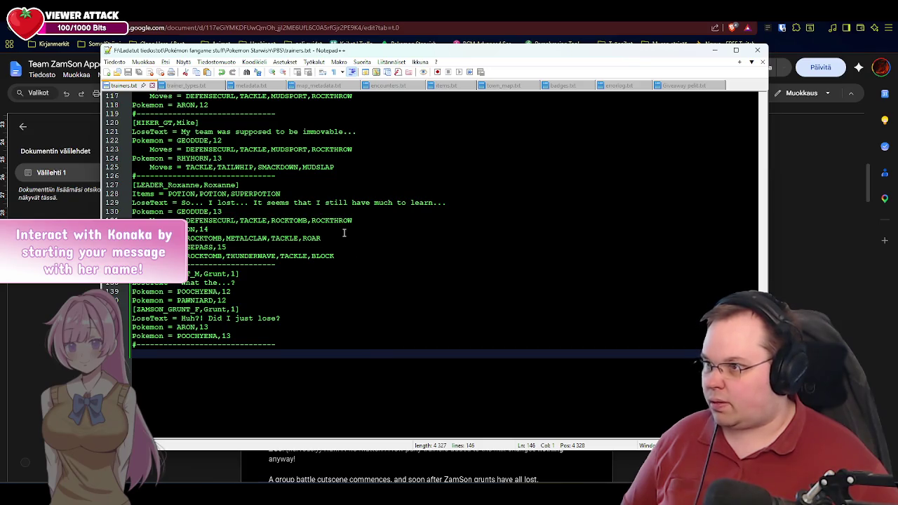
pyautogui.click(715, 52)
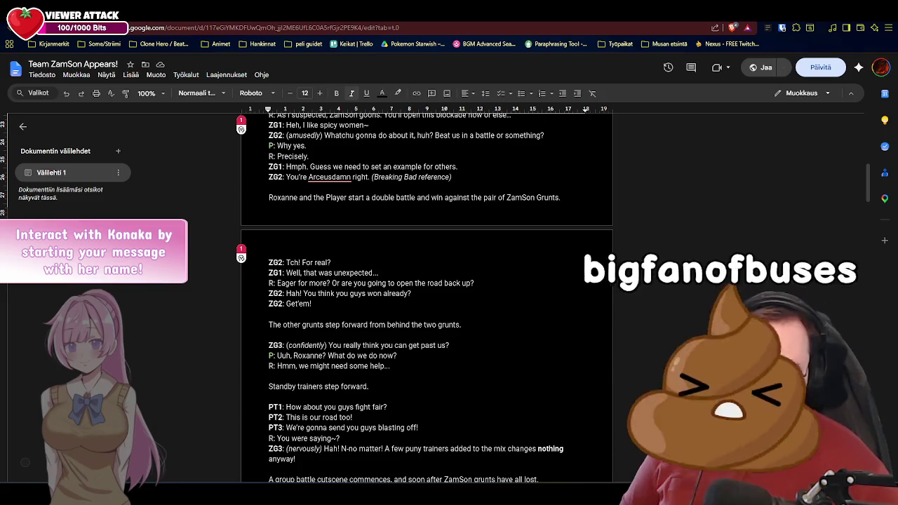
# Step: Return to RPG Maker XP's Edit Event dialog for event ID:047
pyautogui.hotkey('alt', 'Tab')
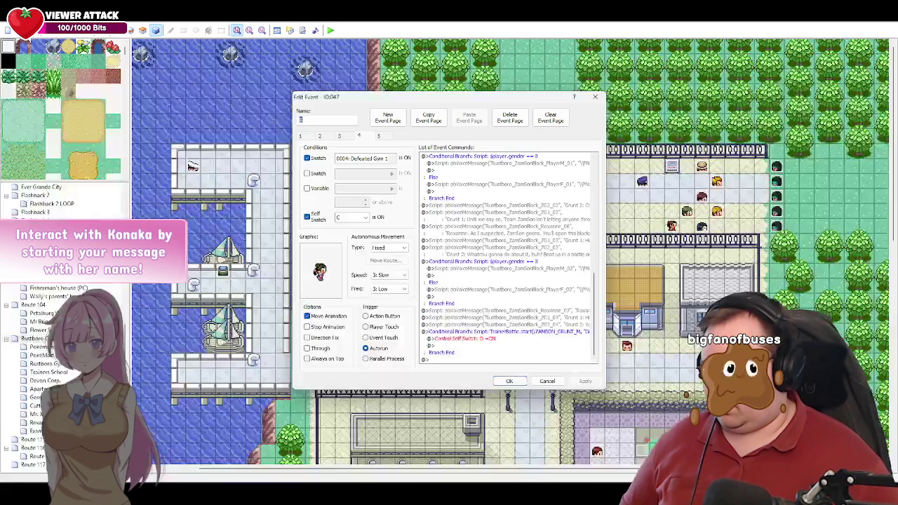
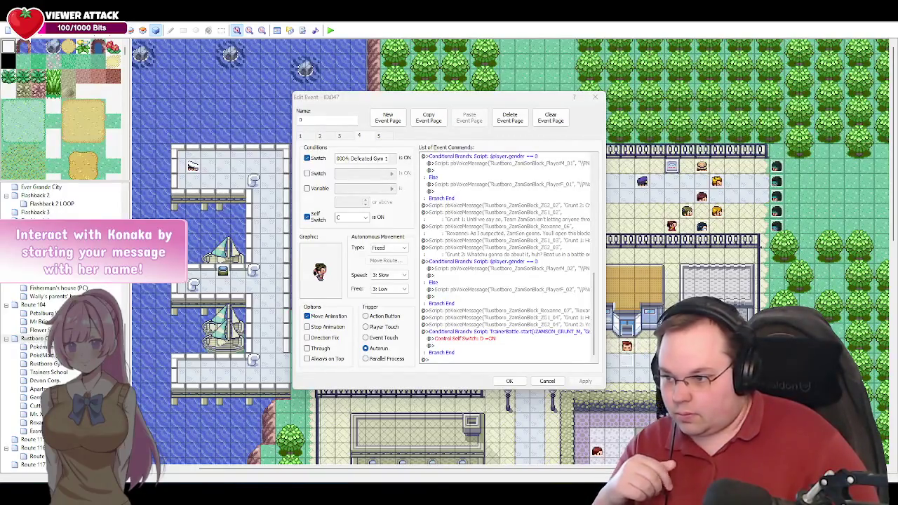
# Step: Check the roadblock script and start the Pokémon battle music video playing on YouTube
pyautogui.hotkey('alt', 'Tab')
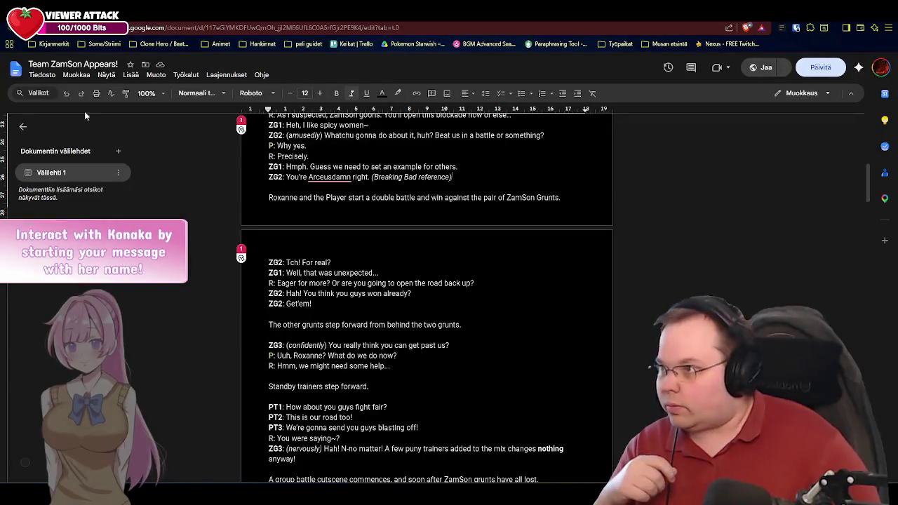
pyautogui.hotkey('ctrl', 'Tab')
pyautogui.click(142, 181)
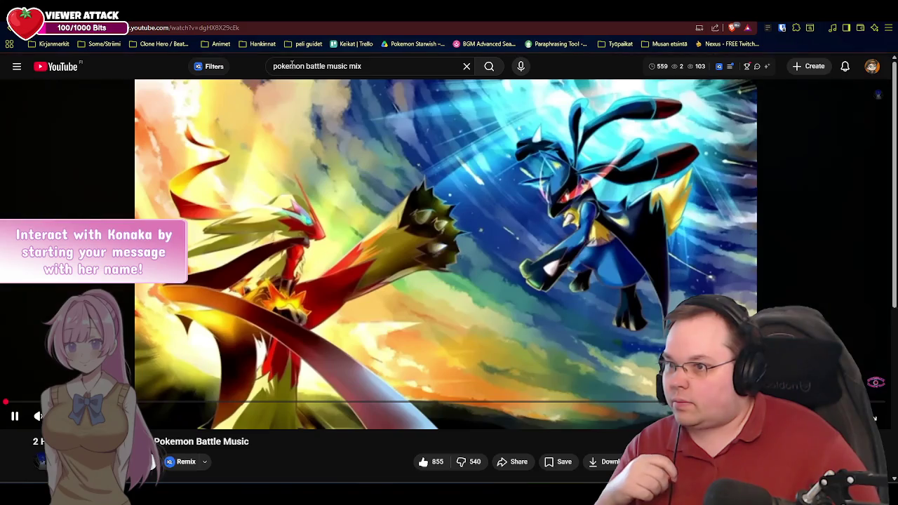
pyautogui.hotkey('ctrl', 'shift', 'Tab')
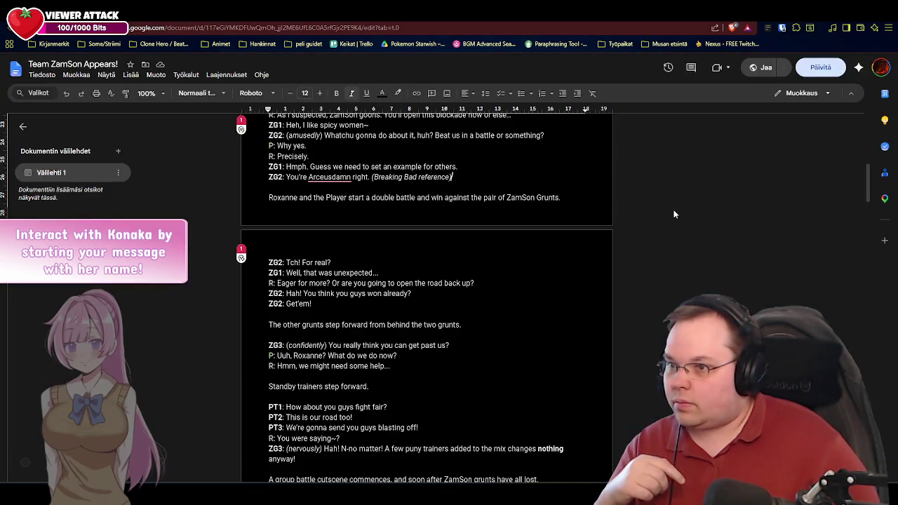
pyautogui.hotkey('alt', 'Tab')
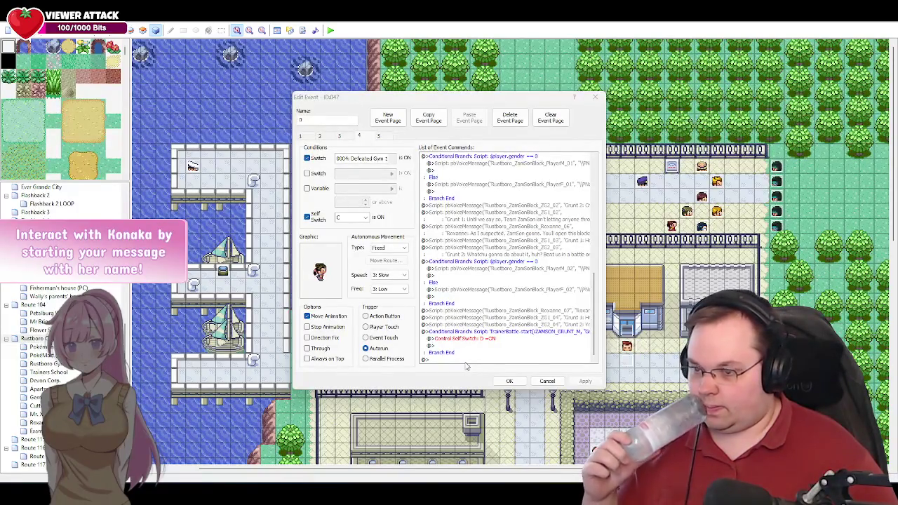
pyautogui.click(320, 118)
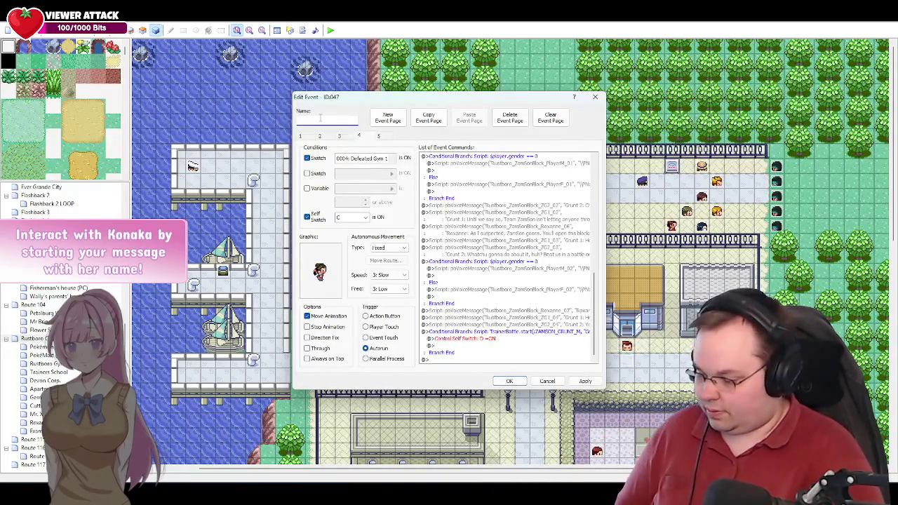
# Step: Name the event 'Roxanne' and apply, then review pages 3, 5 and 4's commands
pyautogui.write('Roxanne')
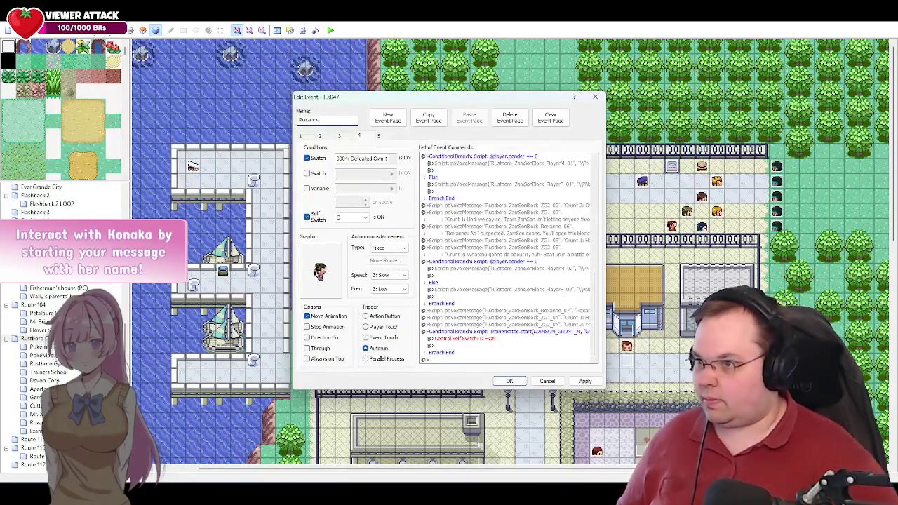
pyautogui.click(586, 381)
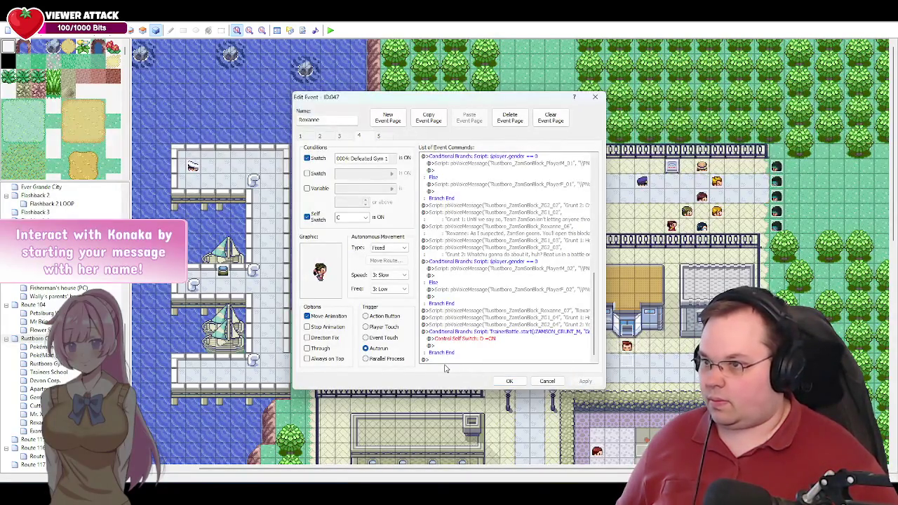
pyautogui.click(348, 136)
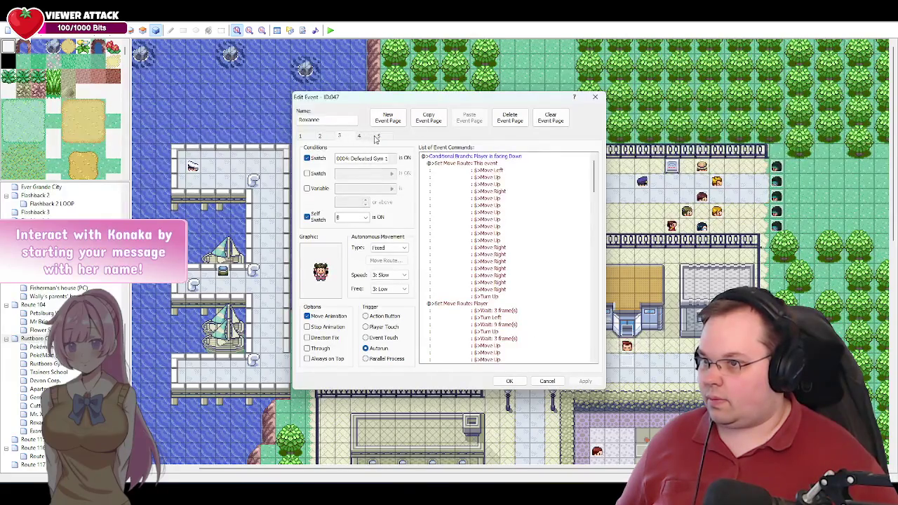
pyautogui.click(376, 138)
pyautogui.click(360, 137)
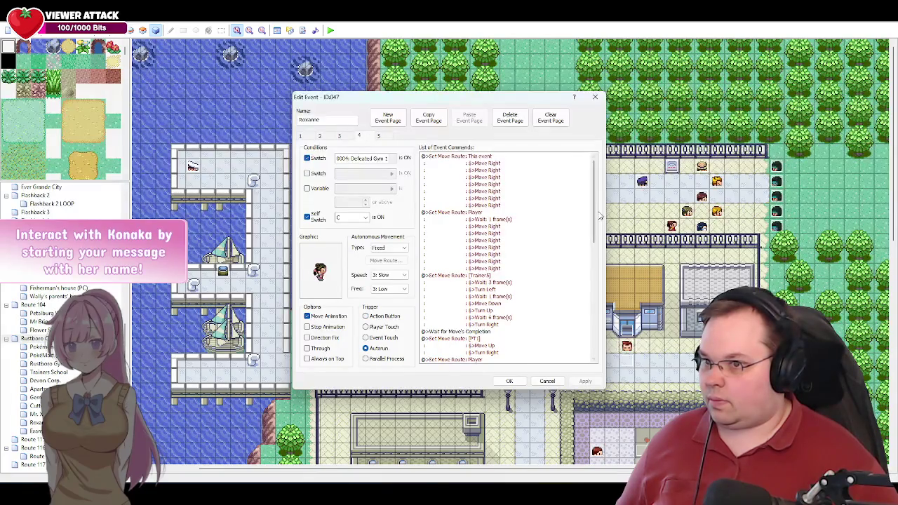
pyautogui.moveTo(598, 200); pyautogui.dragTo(607, 352)
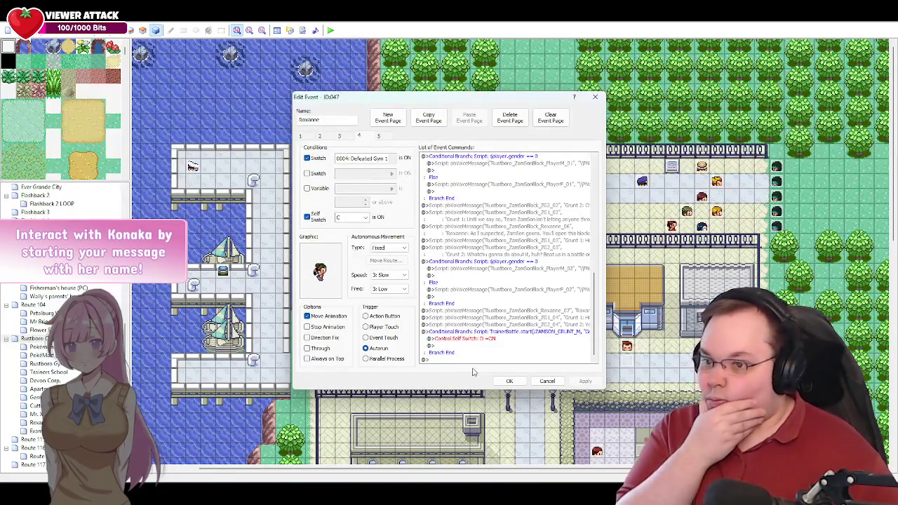
# Step: Add a new page 5 conditioned on switch 0004 Defeated Gym 1 and self switch D
pyautogui.click(389, 121)
pyautogui.click(306, 158)
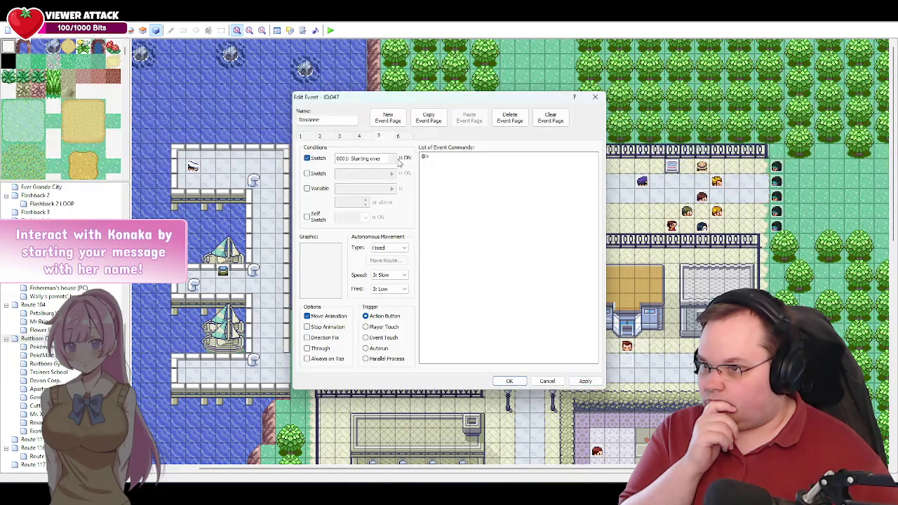
pyautogui.click(388, 159)
pyautogui.click(466, 177)
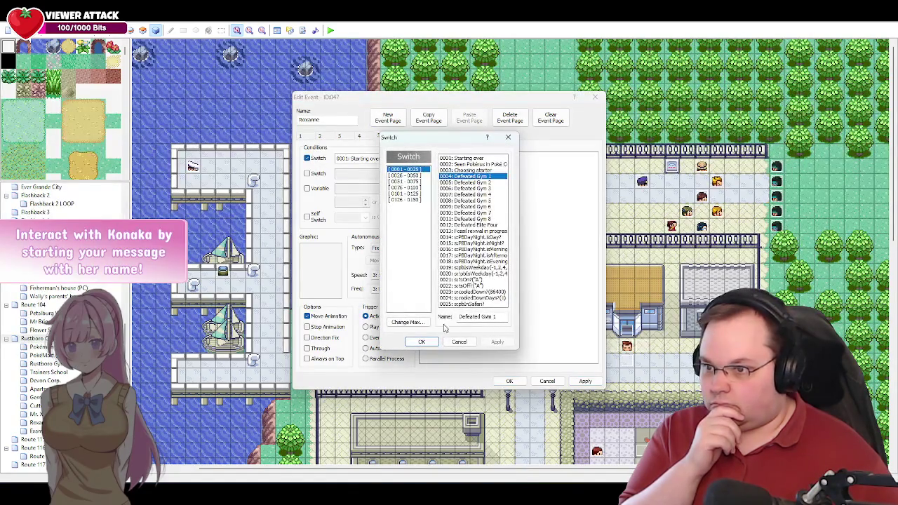
pyautogui.click(425, 339)
pyautogui.click(307, 217)
pyautogui.click(364, 218)
pyautogui.click(350, 226)
# Step: Give page 5 Roxanne's right-facing NPC Gym Leader sprite and an Autorun trigger, and apply
pyautogui.doubleClick(321, 270)
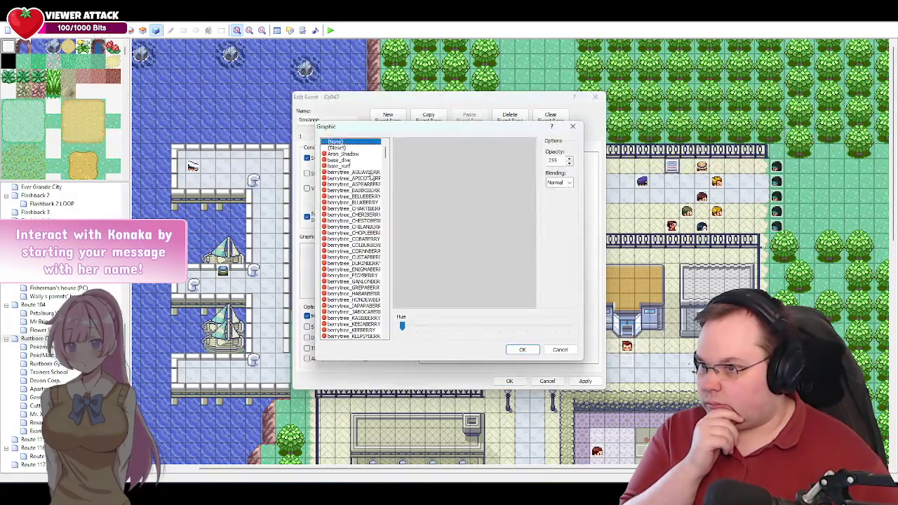
pyautogui.moveTo(386, 158); pyautogui.dragTo(380, 270)
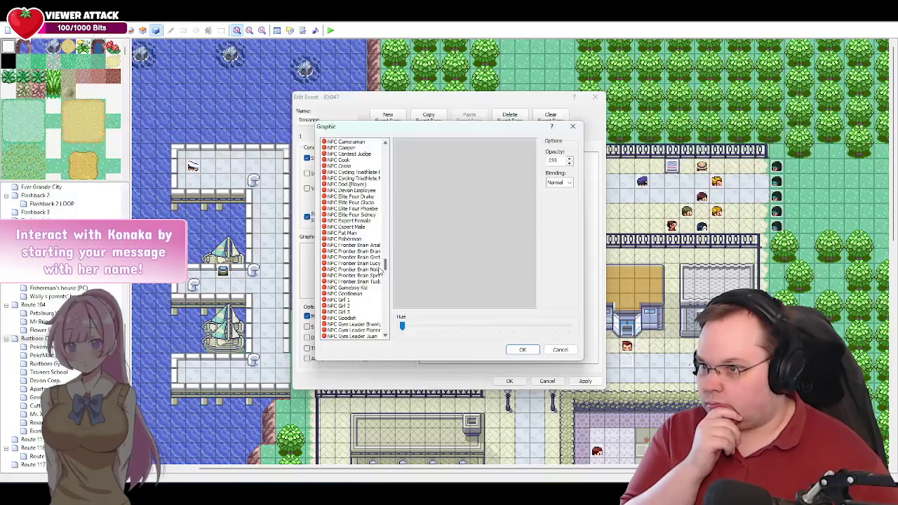
pyautogui.scroll(-4, 379, 271)
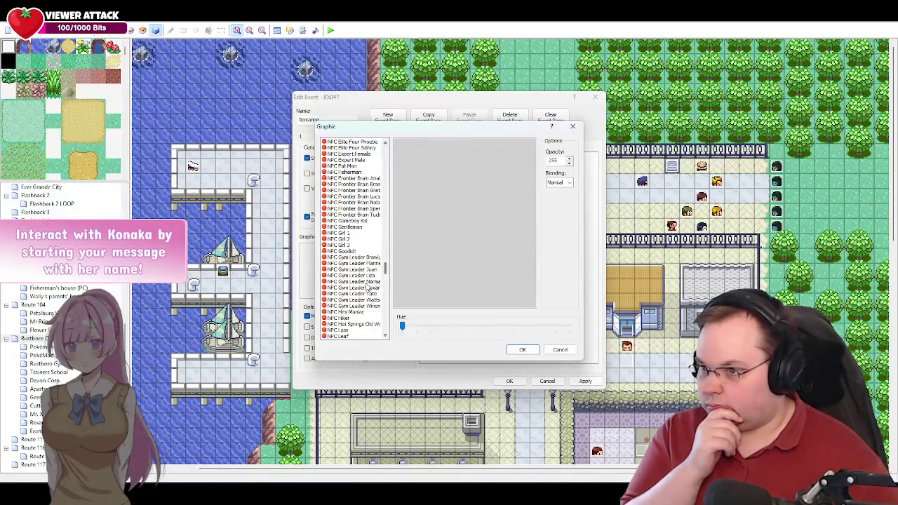
pyautogui.click(364, 287)
pyautogui.click(404, 201)
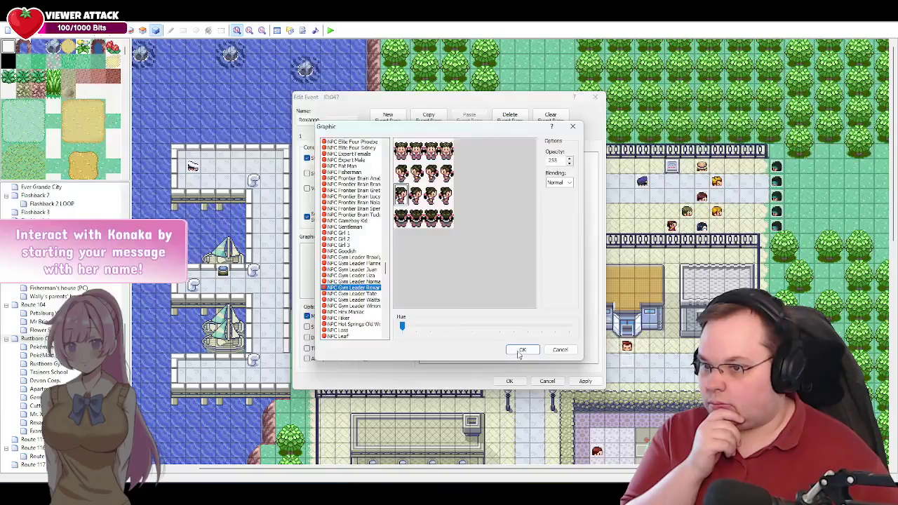
pyautogui.click(523, 350)
pyautogui.click(377, 349)
pyautogui.click(586, 381)
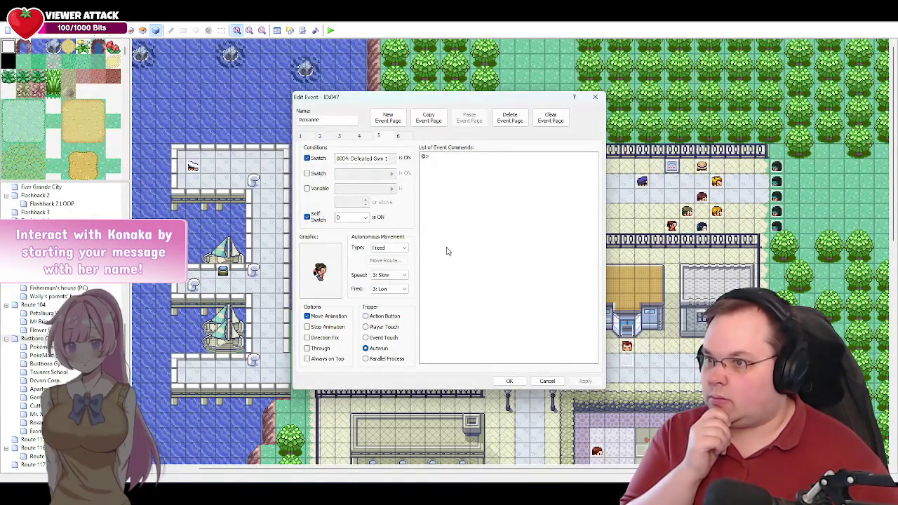
pyautogui.click(403, 141)
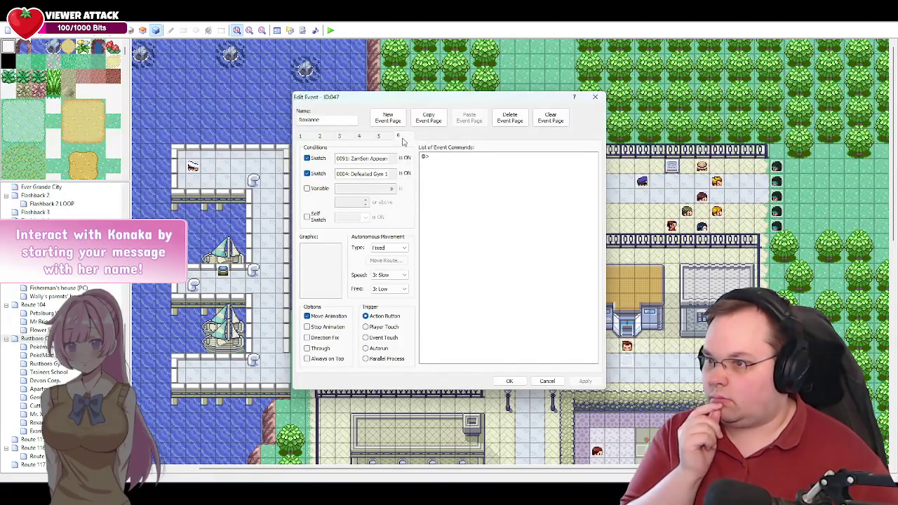
# Step: Compare page 4's commands, ending in the grunt battle and self switch C, with page 5
pyautogui.click(359, 137)
pyautogui.moveTo(592, 243); pyautogui.dragTo(593, 351)
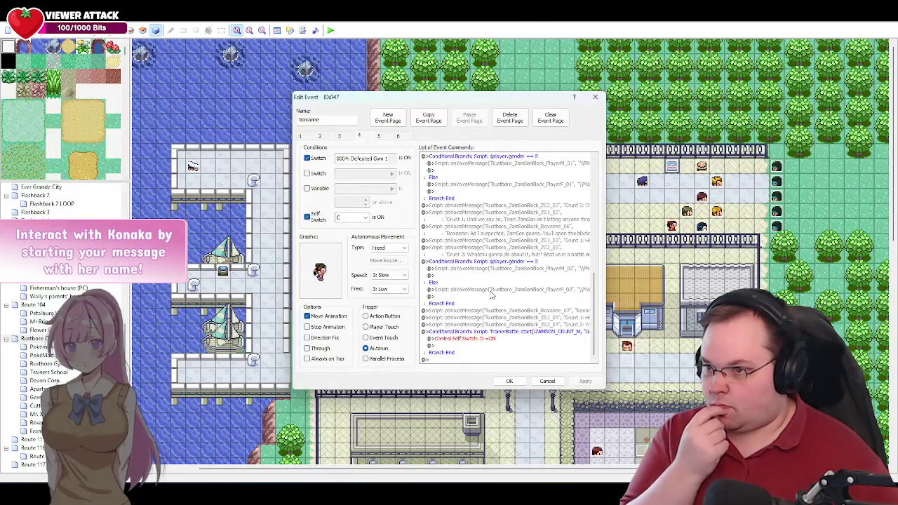
pyautogui.click(383, 140)
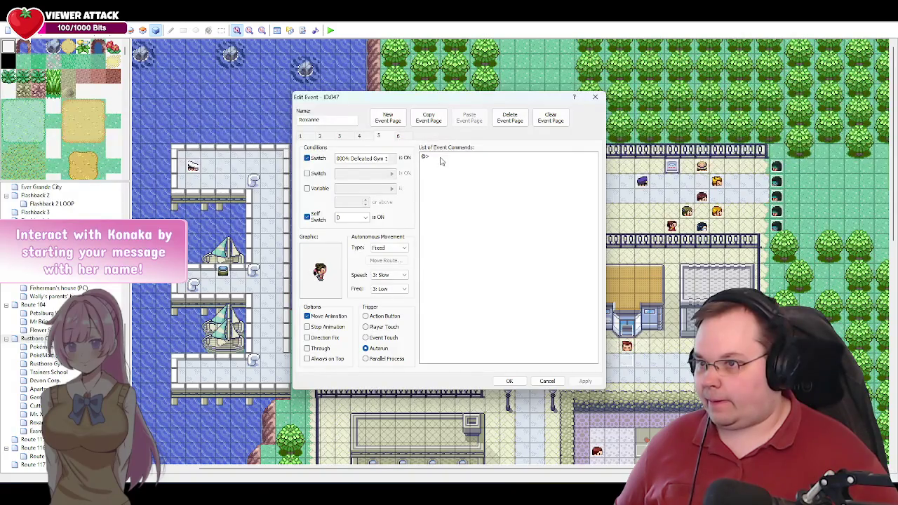
pyautogui.click(359, 137)
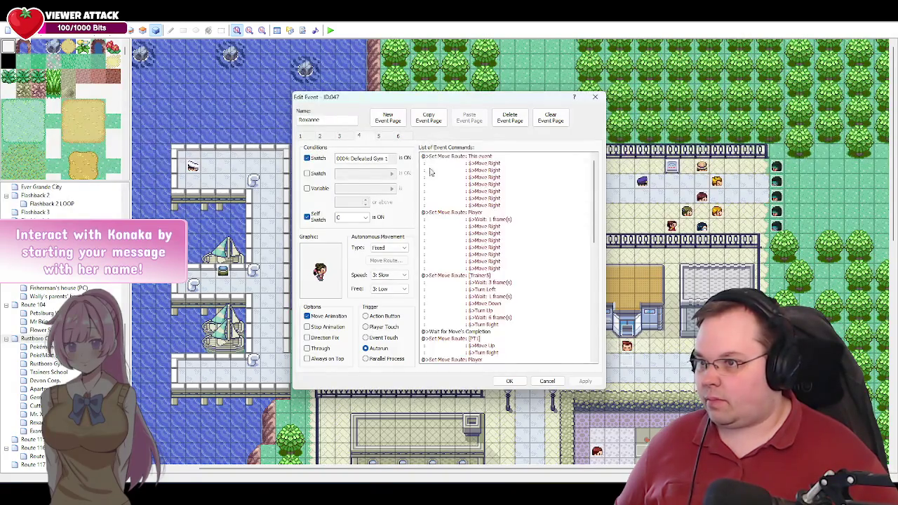
pyautogui.moveTo(594, 237); pyautogui.dragTo(594, 368)
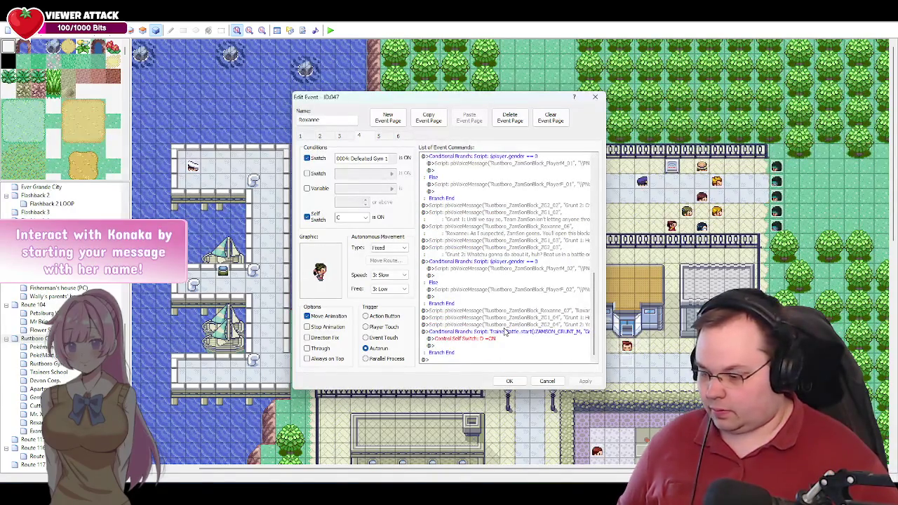
pyautogui.click(228, 448)
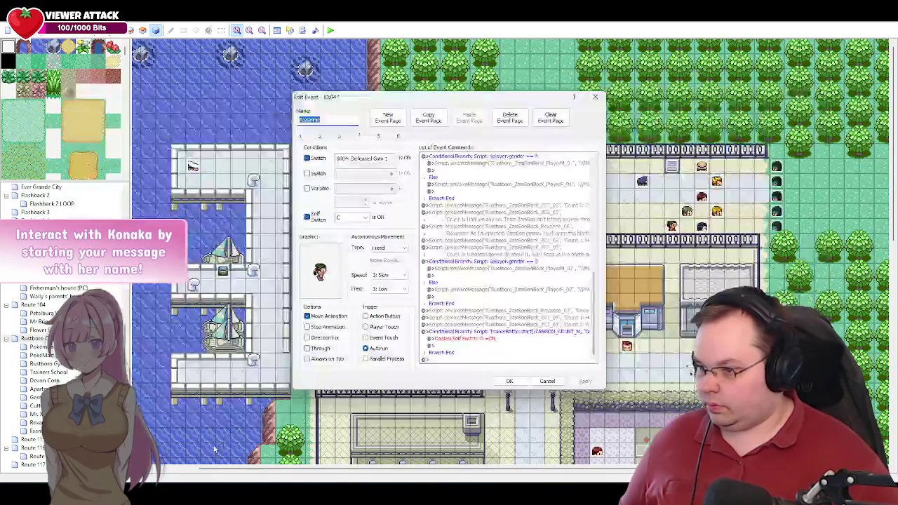
pyautogui.hotkey('alt', 'Tab')
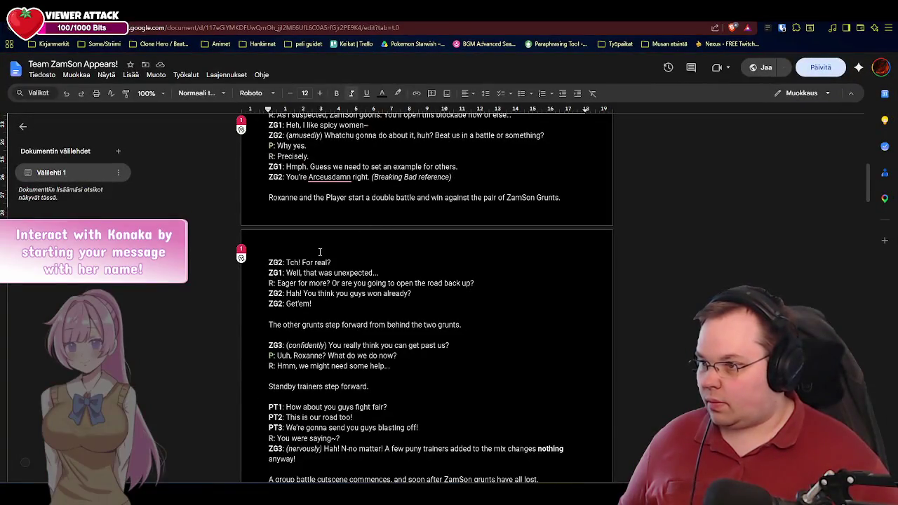
# Step: Reread the post-battle dialogue in the script and select Grunt 2's ZG2_04 voice-line command
pyautogui.scroll(-1, 320, 252)
pyautogui.click(347, 216)
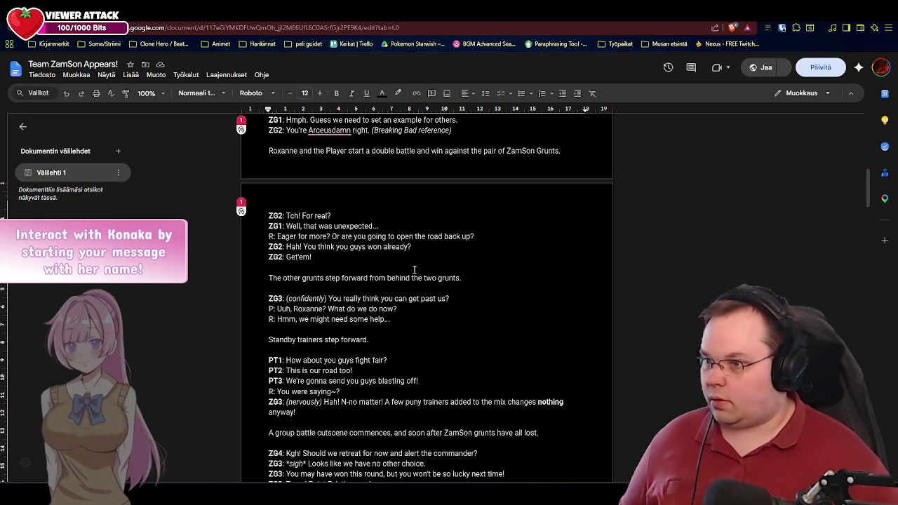
pyautogui.hotkey('alt', 'Tab')
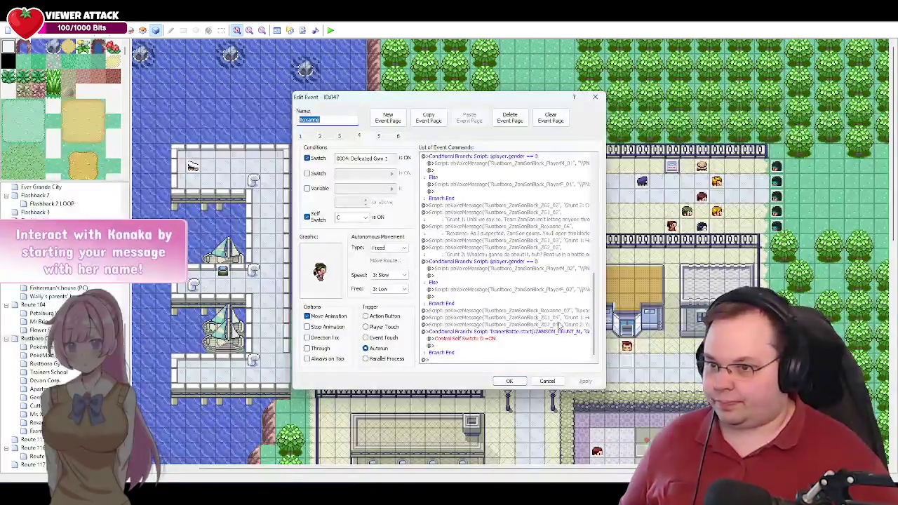
pyautogui.click(537, 327)
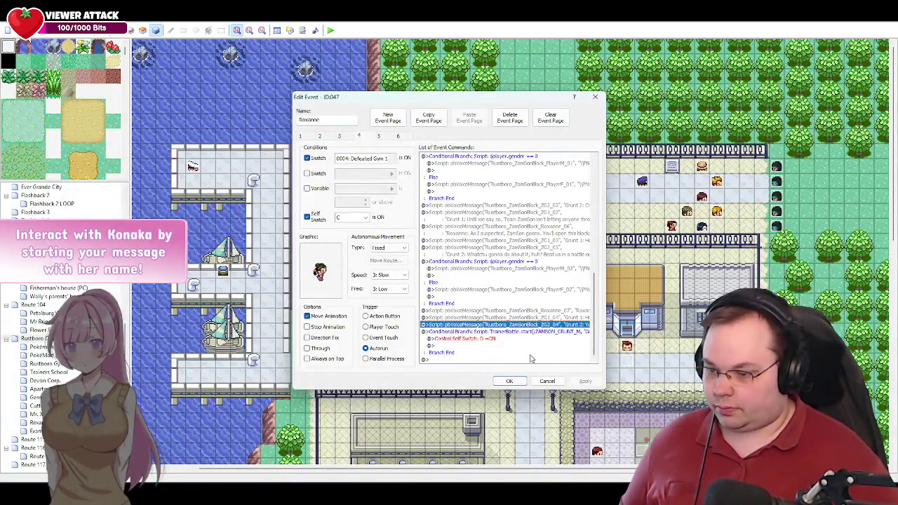
# Step: Paste Grunt 2's voice line into page 5 as ZamSonBlock_ZG2_05 saying "Tch! For real?" and apply
pyautogui.click(378, 138)
pyautogui.hotkey('ctrl', 'v')
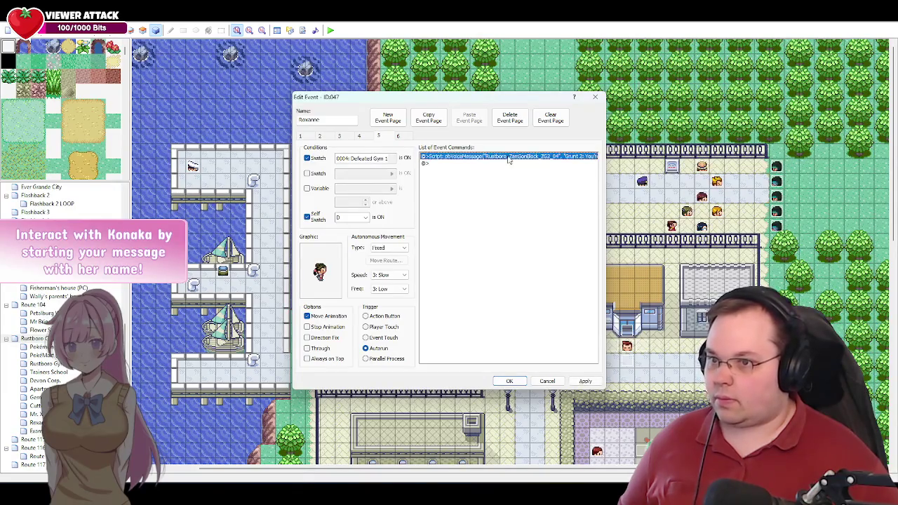
pyautogui.press('Return')
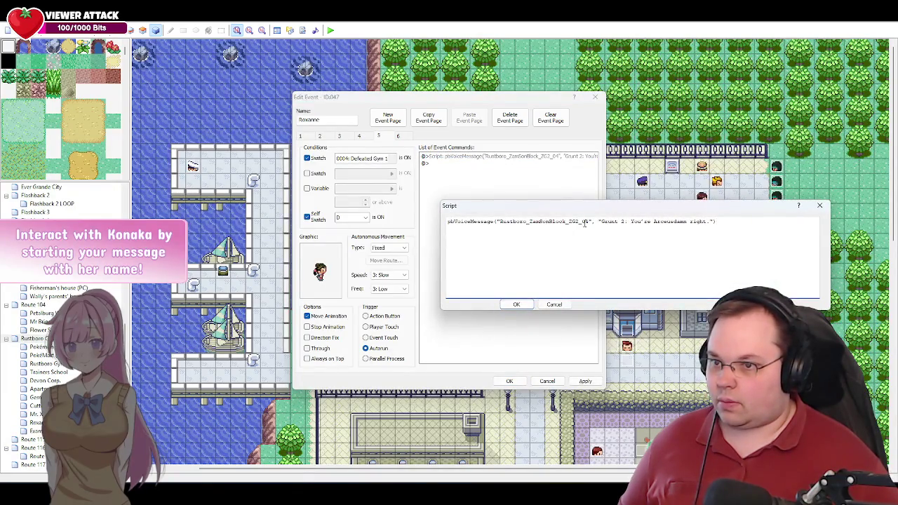
pyautogui.press('BackSpace')
pyautogui.write('5')
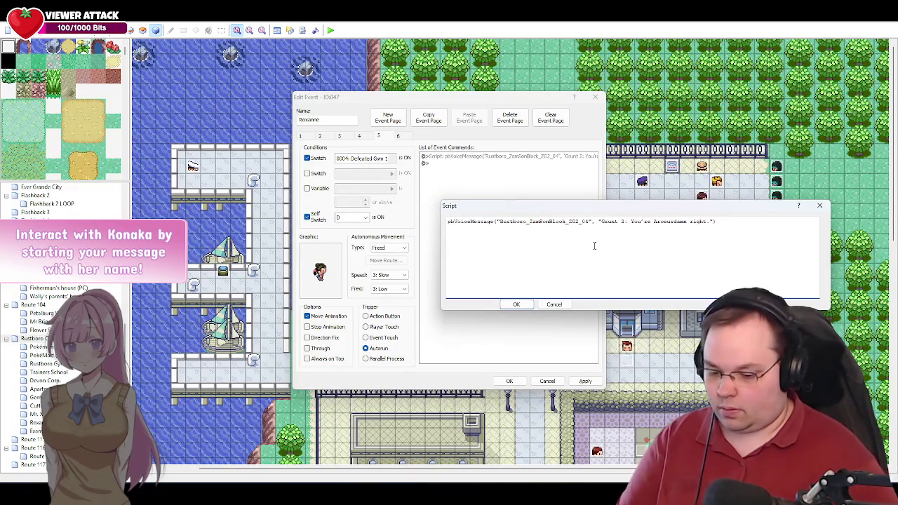
pyautogui.moveTo(710, 222); pyautogui.dragTo(633, 221)
pyautogui.write('Tch! ')
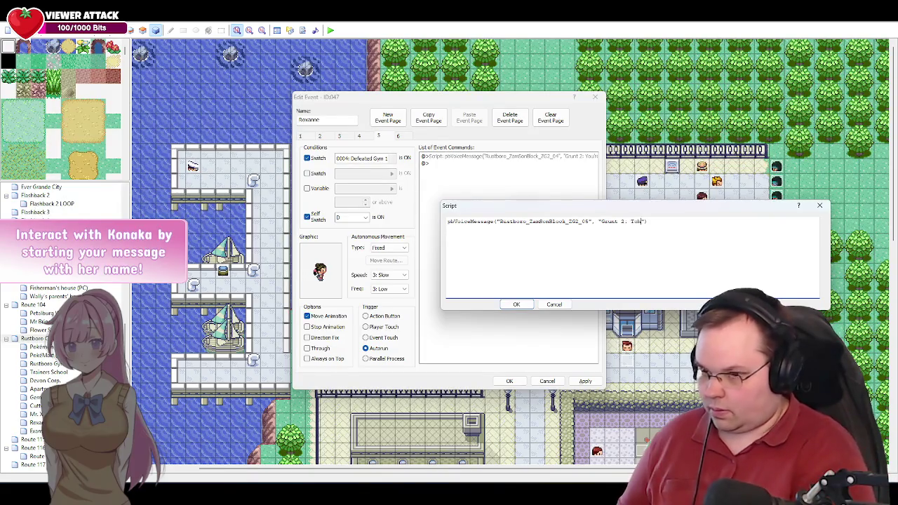
pyautogui.write('For re')
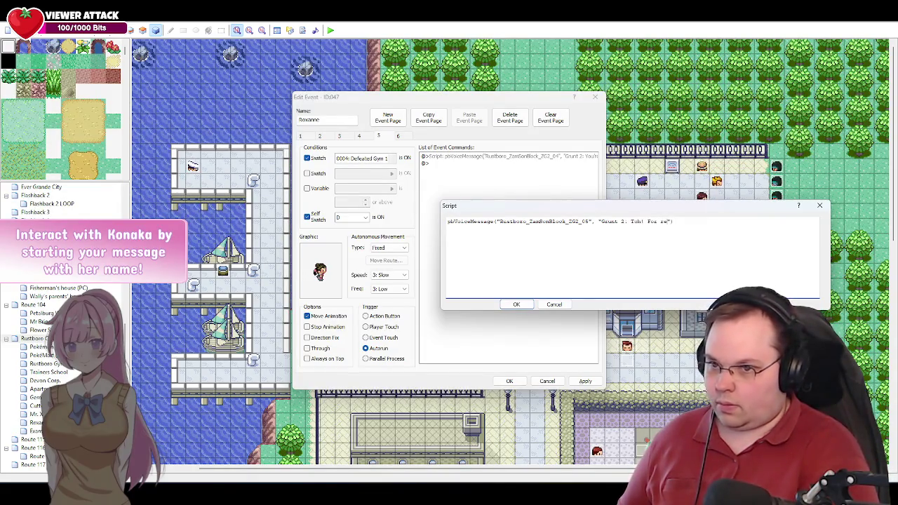
pyautogui.hotkey('alt', 'Tab')
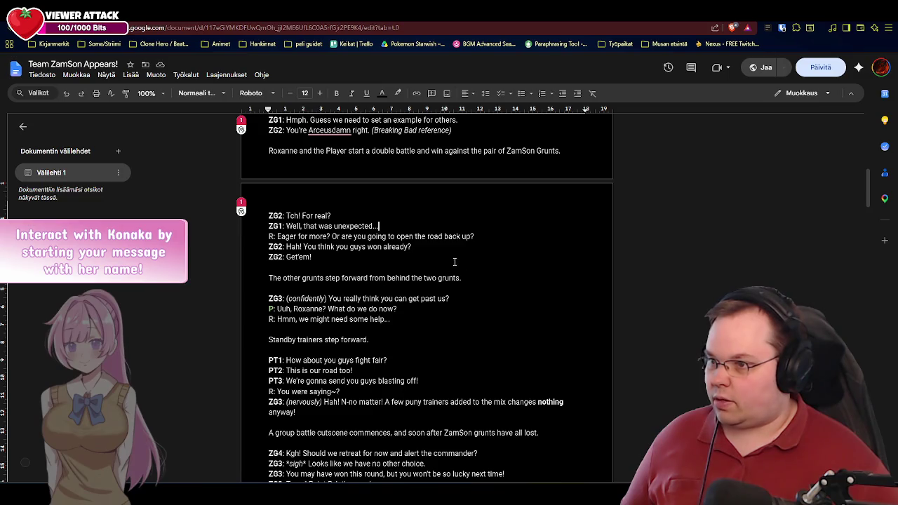
pyautogui.hotkey('alt', 'Tab')
pyautogui.click(518, 305)
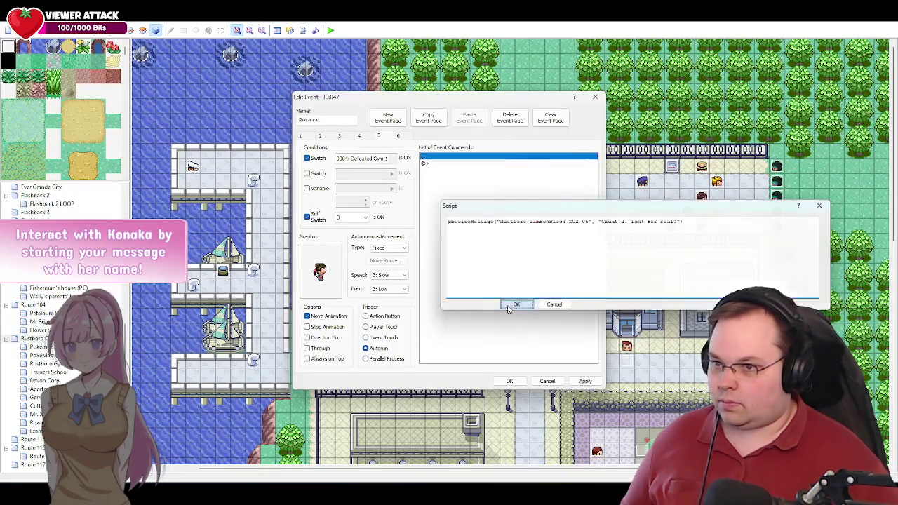
pyautogui.click(596, 383)
pyautogui.click(364, 138)
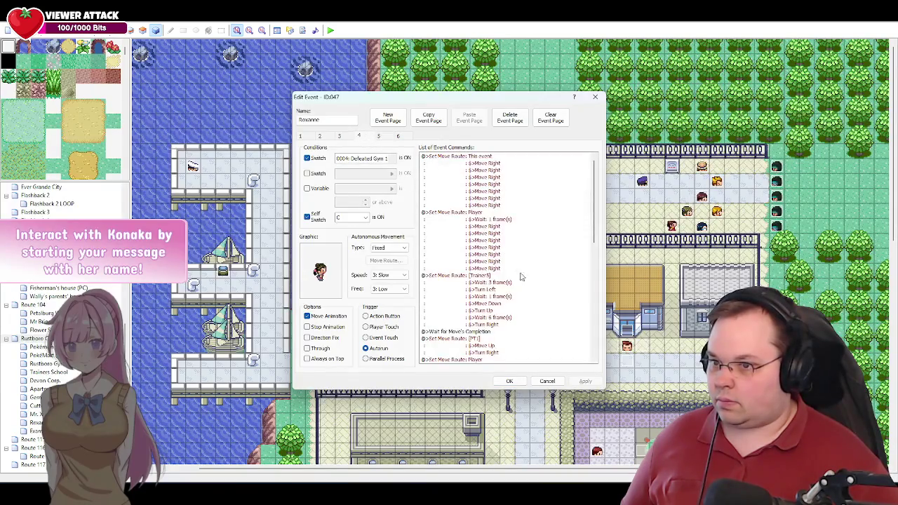
# Step: Copy Grunt 1's voice line to page 5 as ZG1_05, "Well, that was unexpected...", and apply
pyautogui.scroll(-2, 595, 249)
pyautogui.scroll(-10, 595, 249)
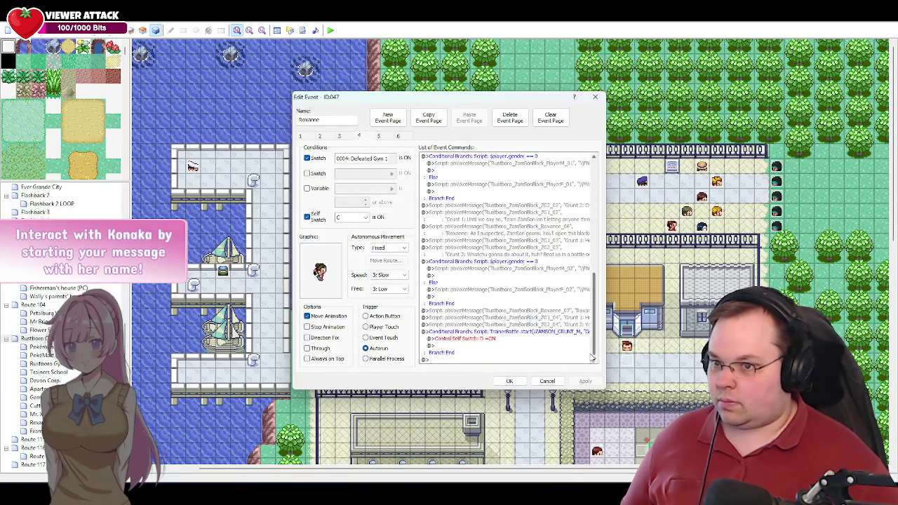
pyautogui.click(502, 318)
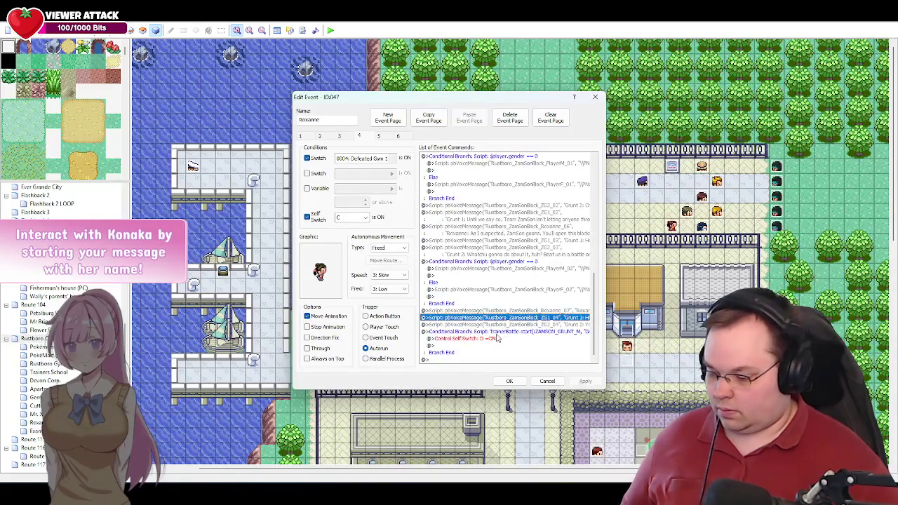
pyautogui.click(379, 137)
pyautogui.click(477, 163)
pyautogui.hotkey('ctrl', 'v')
pyautogui.doubleClick(497, 164)
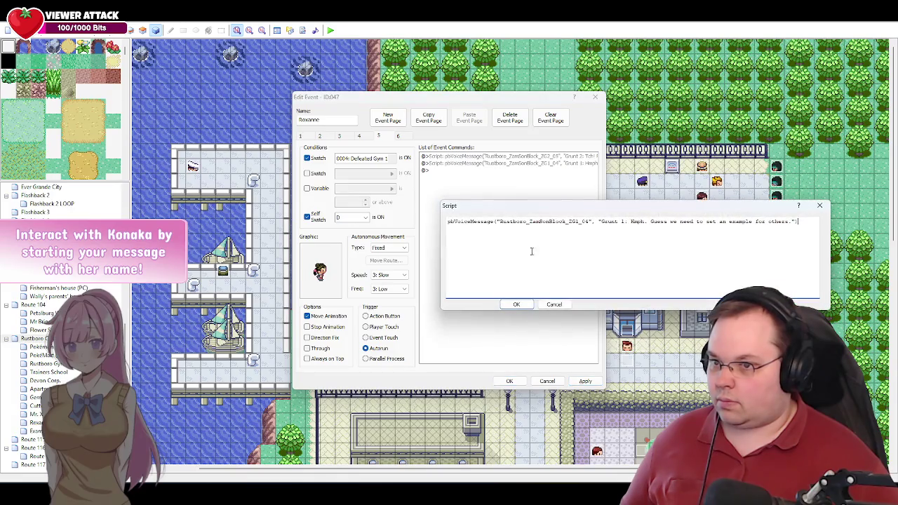
pyautogui.click(591, 222)
pyautogui.press('BackSpace')
pyautogui.write('5')
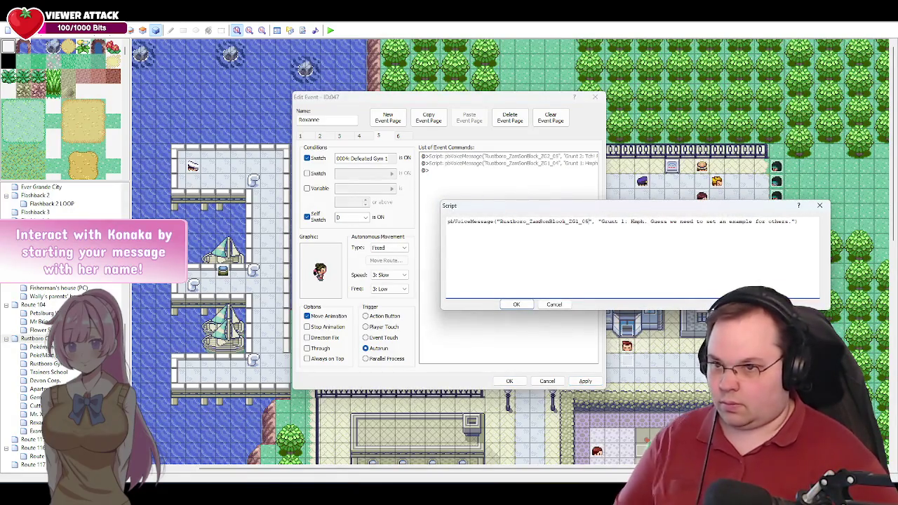
pyautogui.moveTo(793, 221); pyautogui.dragTo(634, 222)
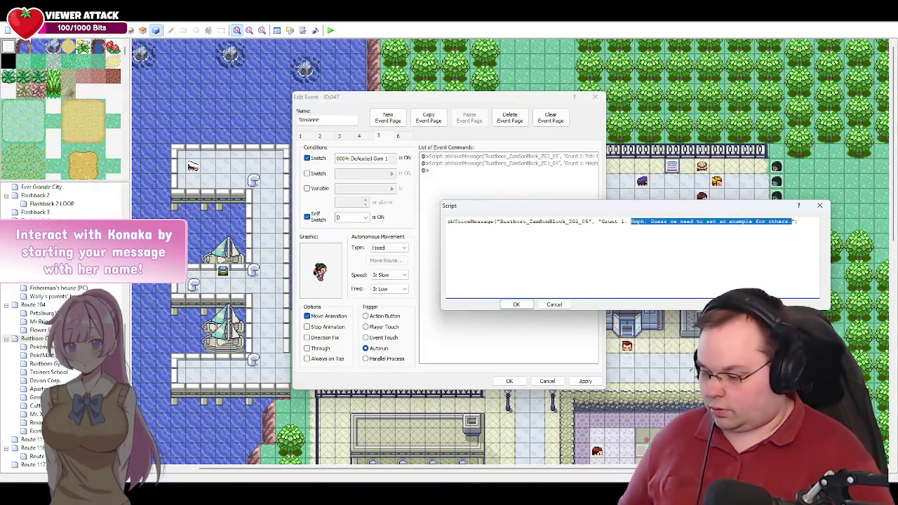
pyautogui.write('Well, ')
pyautogui.write('that was une')
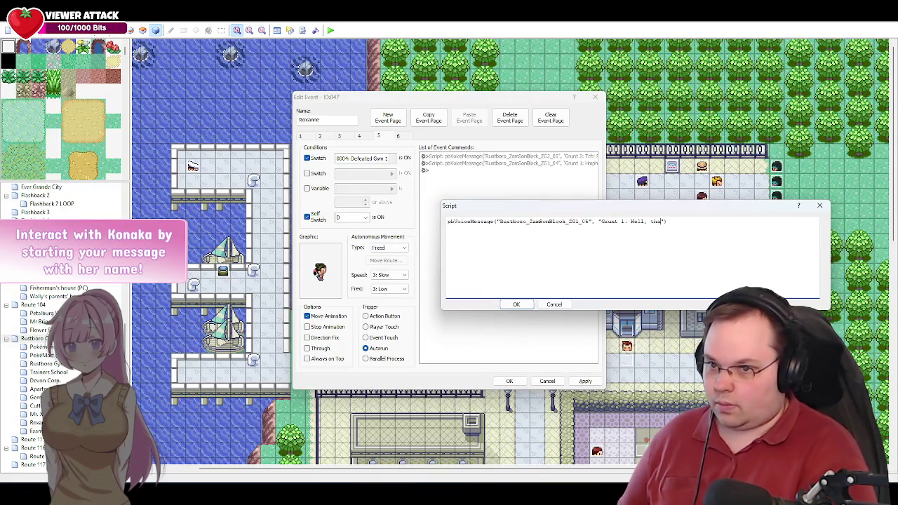
pyautogui.write('xpected...')
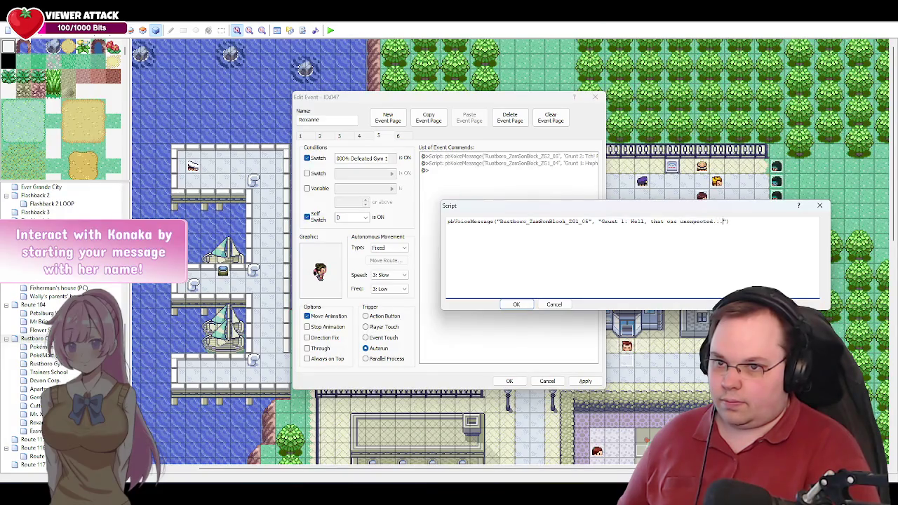
pyautogui.click(525, 304)
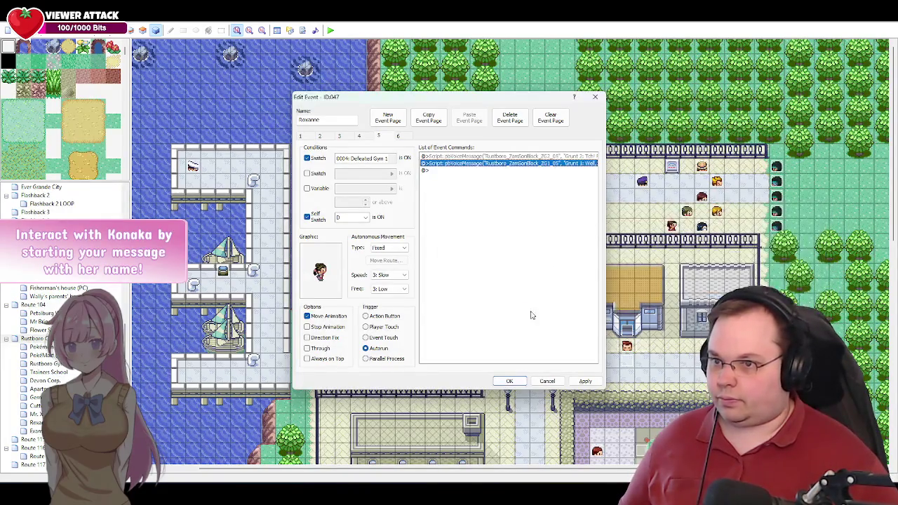
pyautogui.click(582, 382)
# Step: Paste Roxanne's voice line at page 5's end as Roxanne_08, clearing its old "Precisely." text
pyautogui.hotkey('alt', 'Tab')
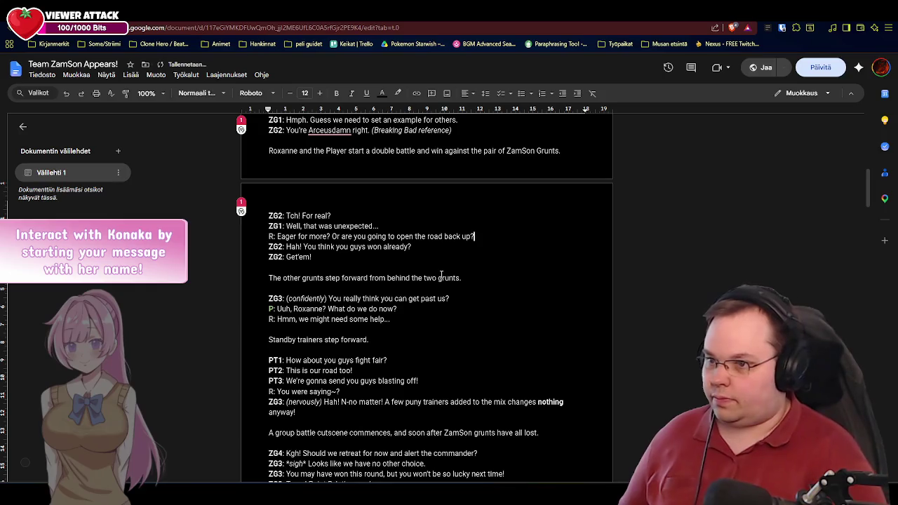
pyautogui.press('BackSpace')
pyautogui.moveTo(467, 238); pyautogui.dragTo(277, 237)
pyautogui.hotkey('alt', 'Tab')
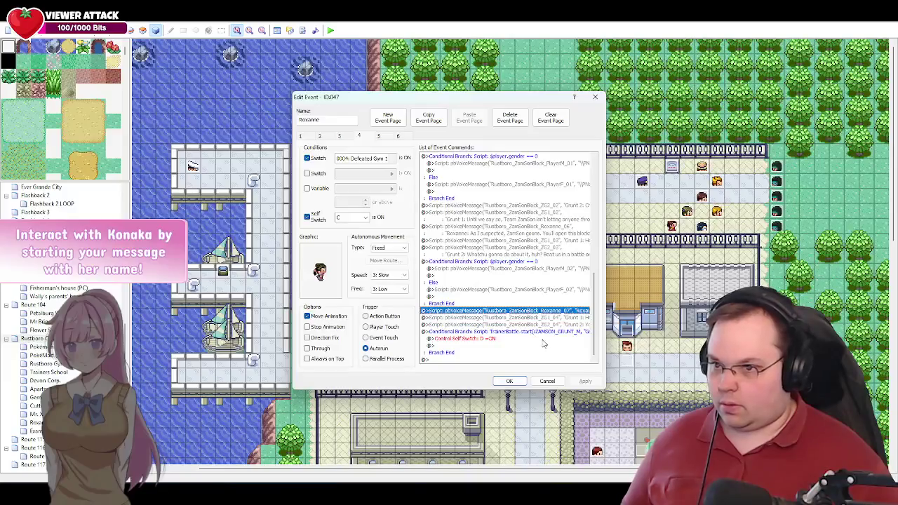
pyautogui.click(379, 136)
pyautogui.click(443, 170)
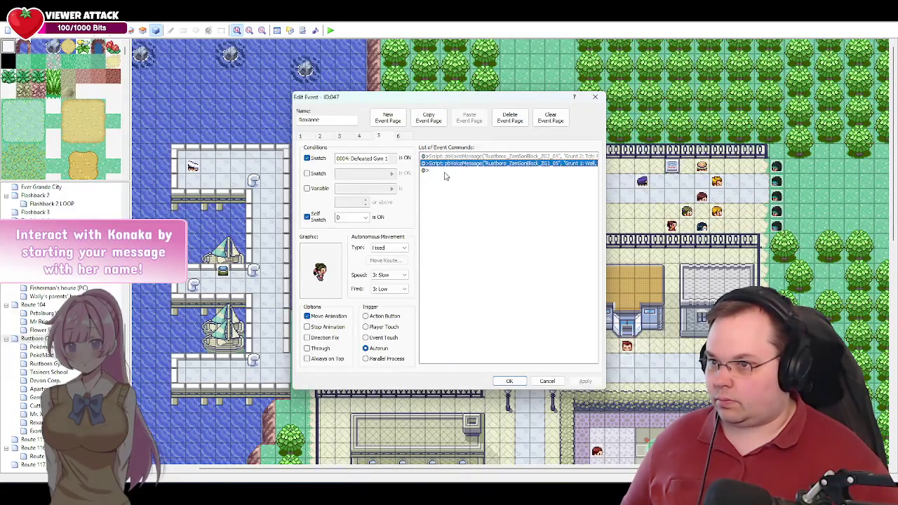
pyautogui.hotkey('ctrl', 'v')
pyautogui.press('Return')
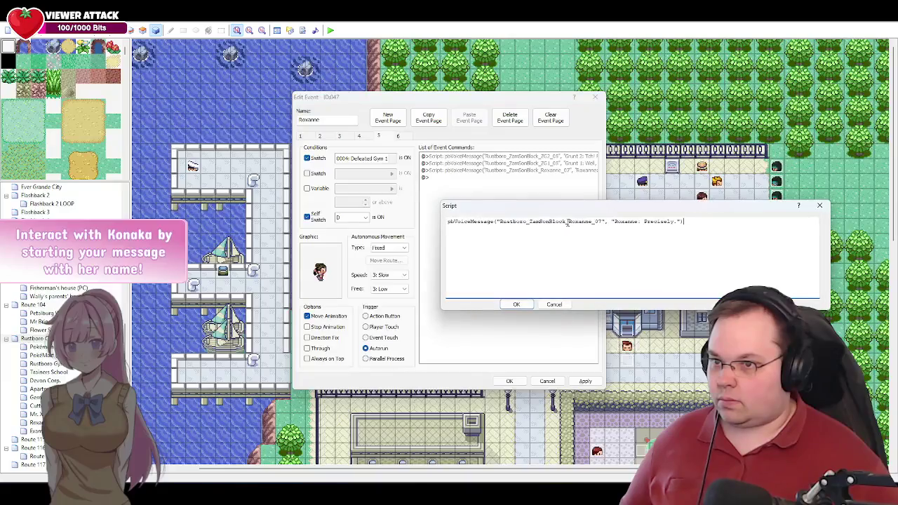
pyautogui.press('BackSpace')
pyautogui.write('8')
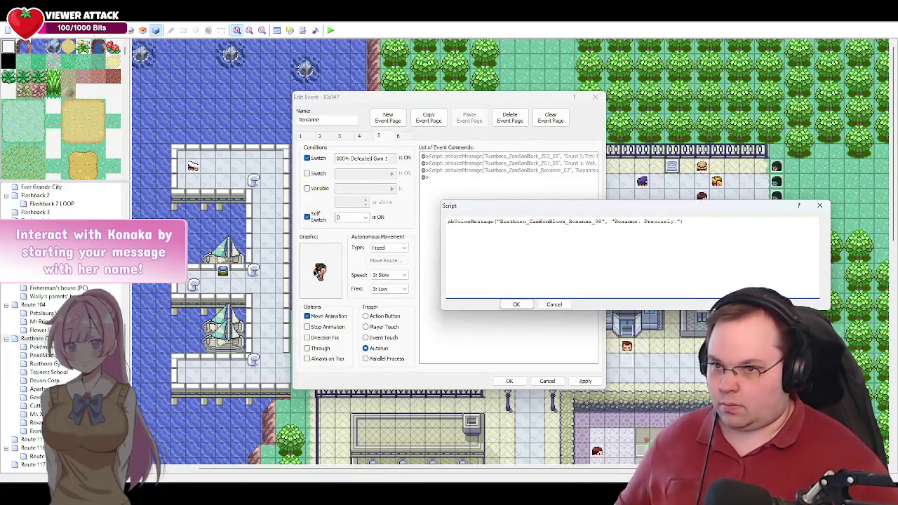
pyautogui.doubleClick(668, 221)
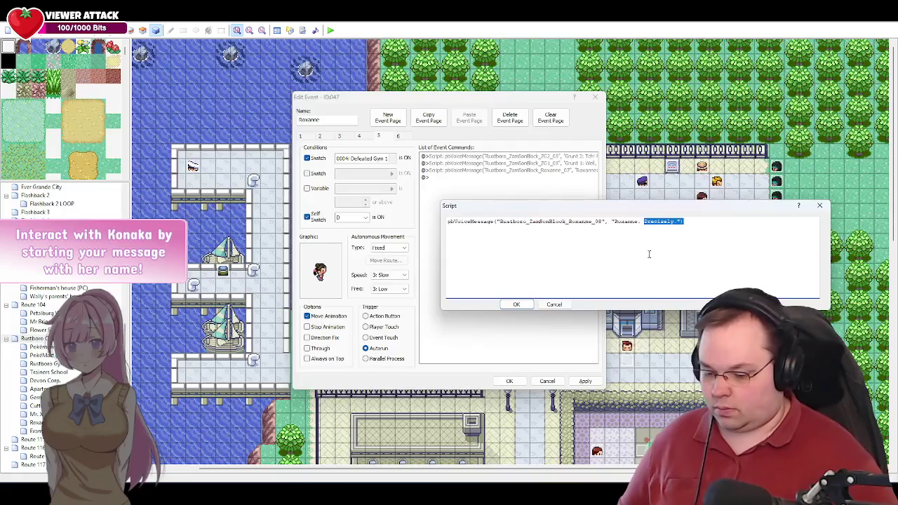
pyautogui.click(649, 254)
pyautogui.press('BackSpace')
pyautogui.press('BackSpace')
pyautogui.press('BackSpace')
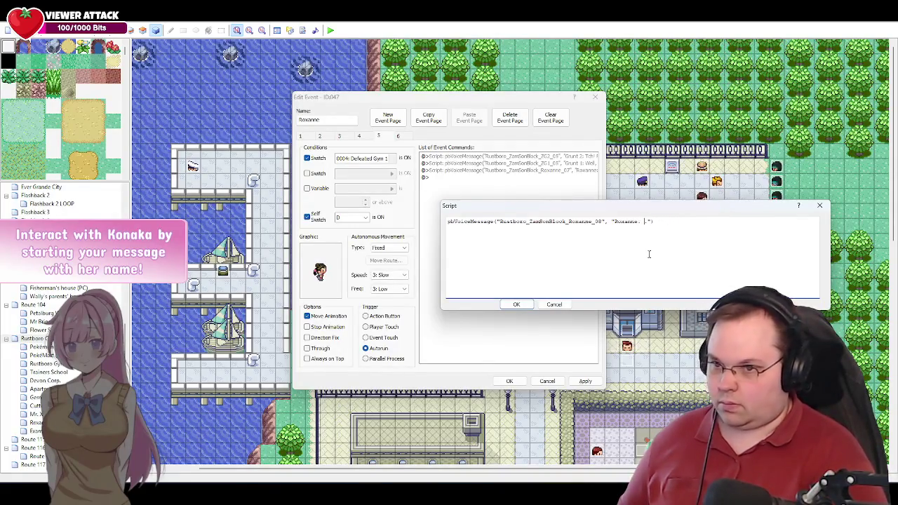
# Step: Fill in Roxanne's new line "Eager for more?" from the script, split over two lines, and apply
pyautogui.hotkey('alt', 'Tab')
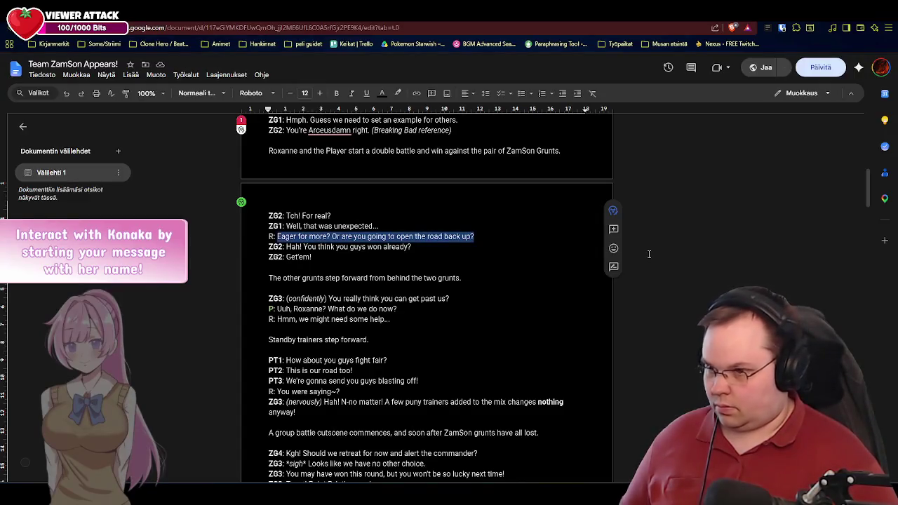
pyautogui.hotkey('ctrl', 'c')
pyautogui.hotkey('alt', 'Tab')
pyautogui.hotkey('ctrl', 'v')
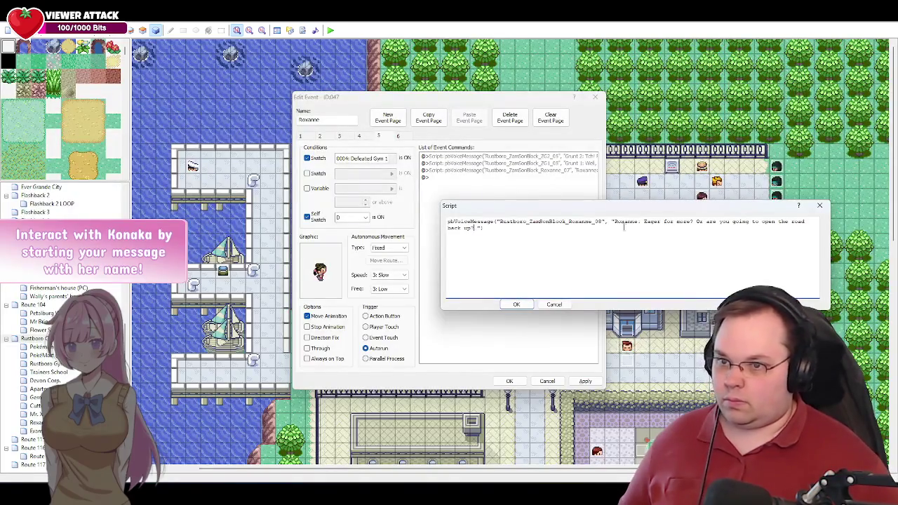
pyautogui.press('Return')
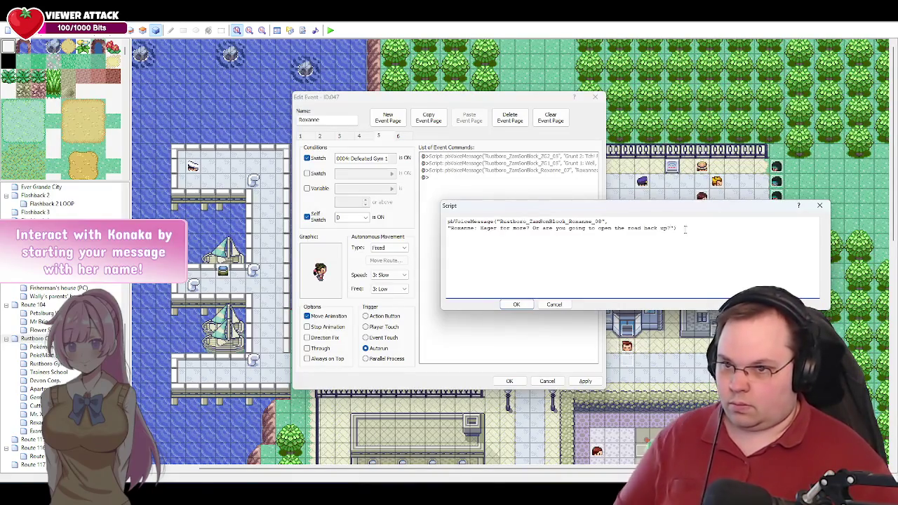
pyautogui.click(517, 304)
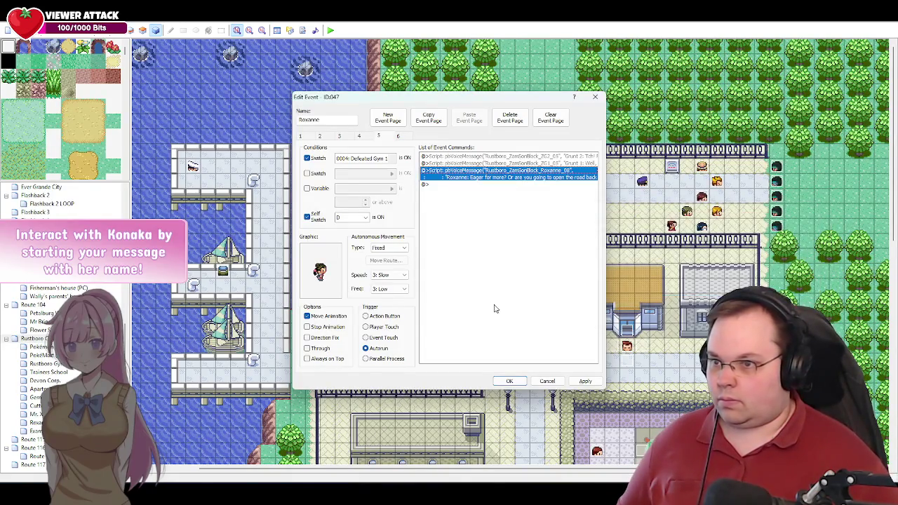
pyautogui.click(585, 382)
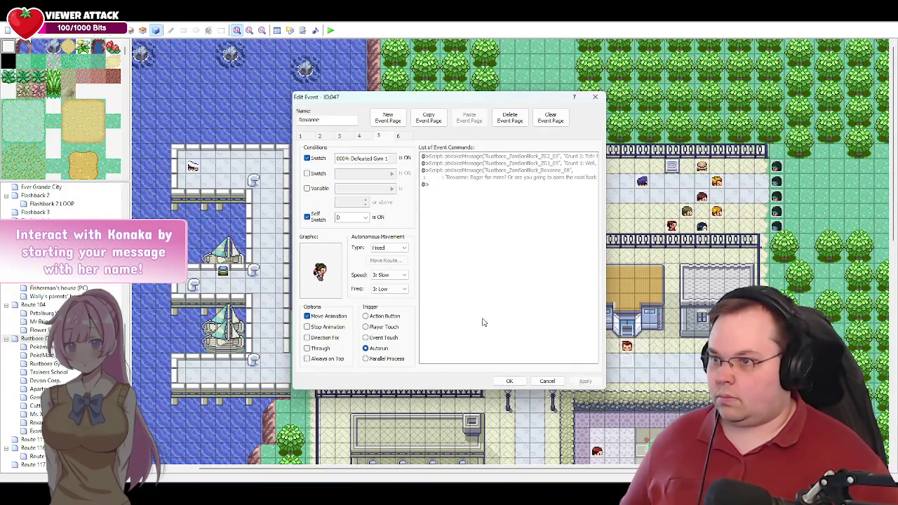
# Step: Copy Grunt 2's line "Hah! You think you guys won already?" from the script
pyautogui.hotkey('alt', 'Tab')
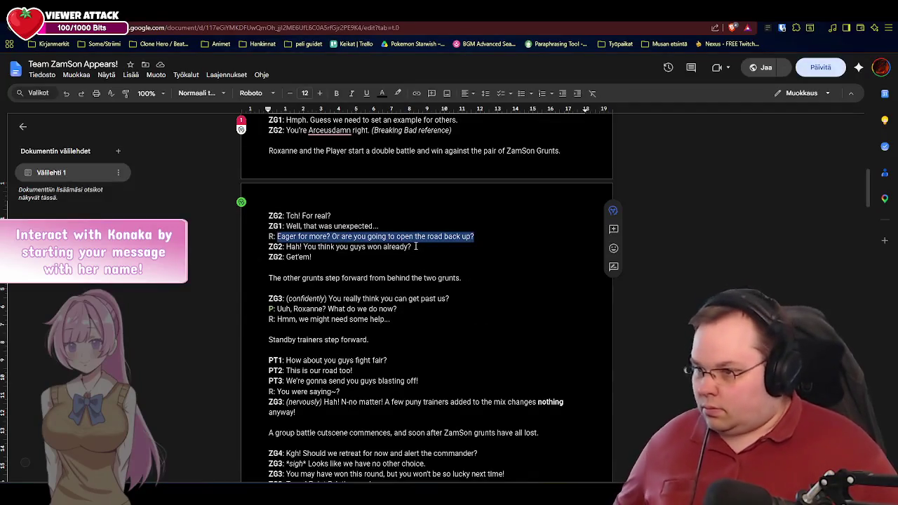
pyautogui.moveTo(411, 247); pyautogui.dragTo(287, 247)
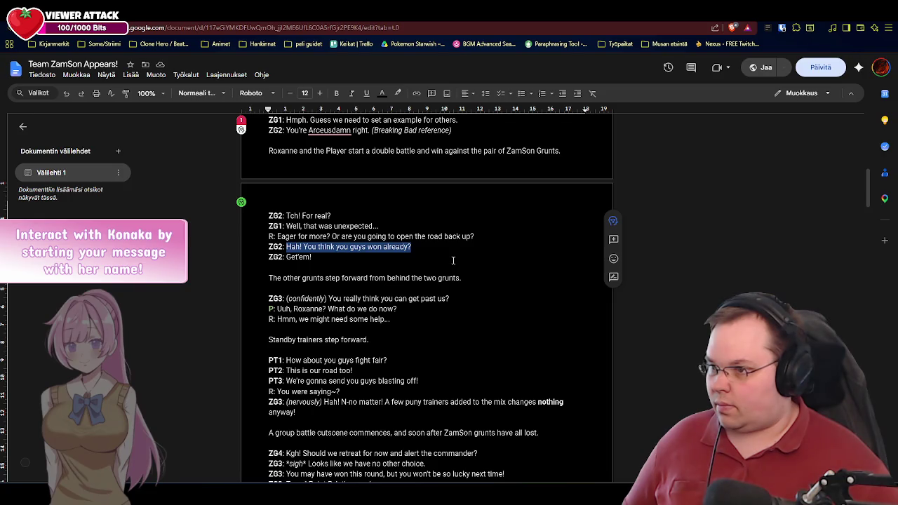
pyautogui.hotkey('alt', 'Tab')
pyautogui.click(531, 171)
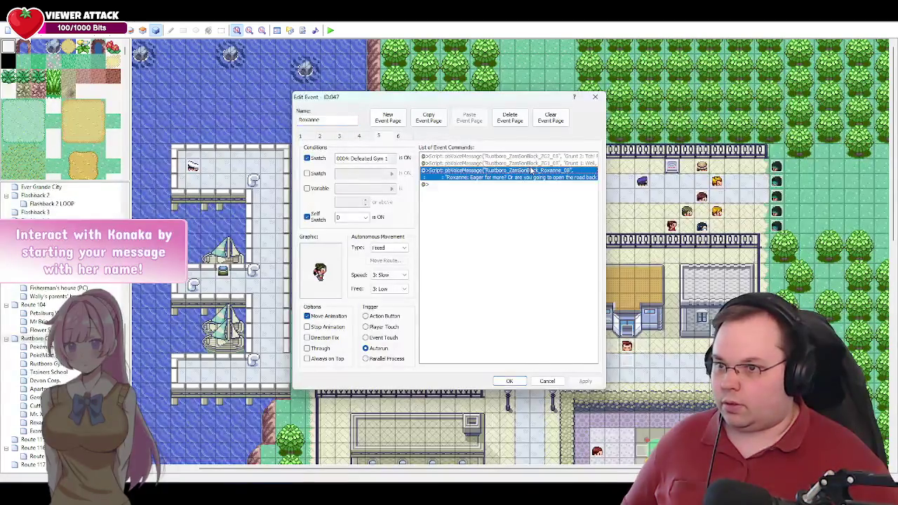
# Step: Duplicate the first Grunt 2 voice line at the end of page 5, renumbered to ZG2_06
pyautogui.click(531, 157)
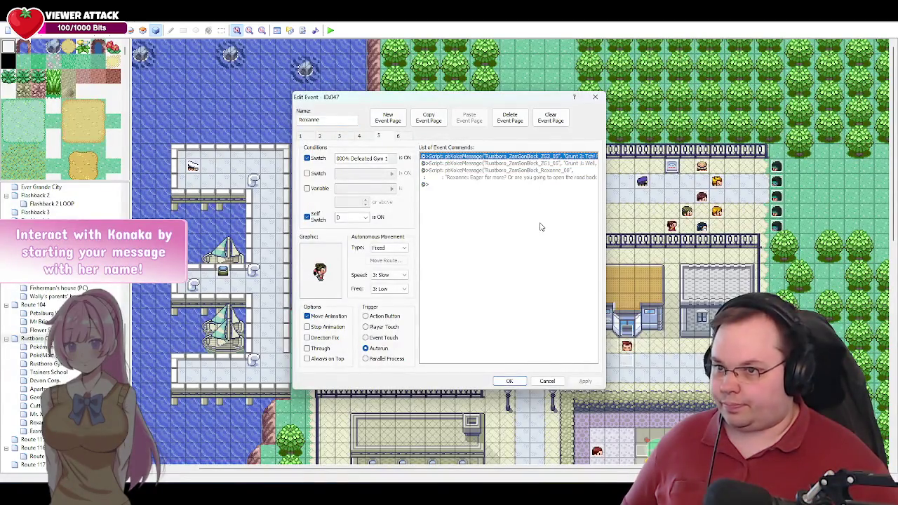
pyautogui.hotkey('ctrl', 'c')
pyautogui.click(456, 184)
pyautogui.hotkey('ctrl', 'v')
pyautogui.doubleClick(466, 183)
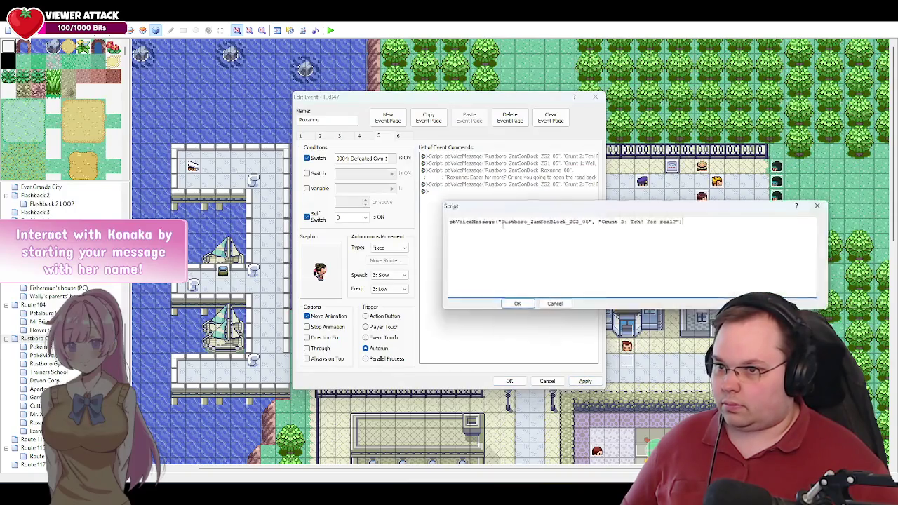
pyautogui.click(589, 222)
pyautogui.press('BackSpace')
pyautogui.write('6')
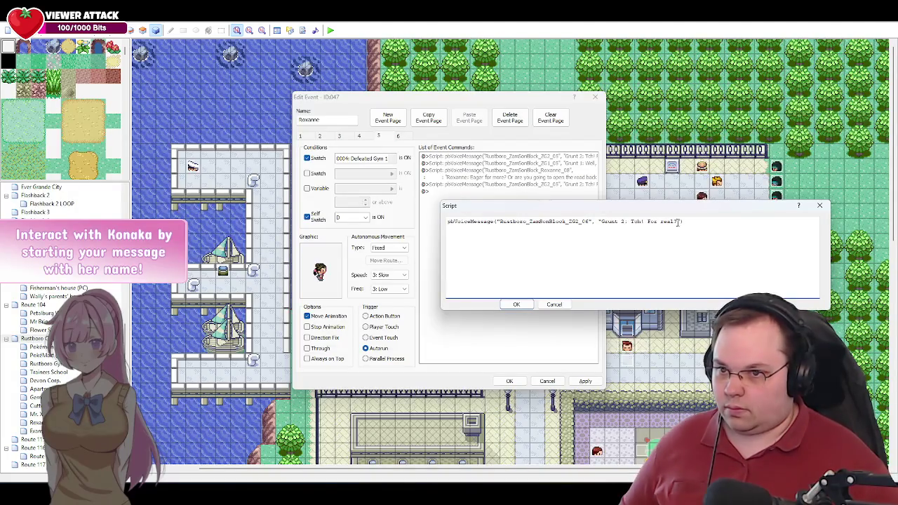
# Step: Replace its dialogue with "Hah! You think you guys won already?" from the script
pyautogui.moveTo(679, 222); pyautogui.dragTo(638, 223)
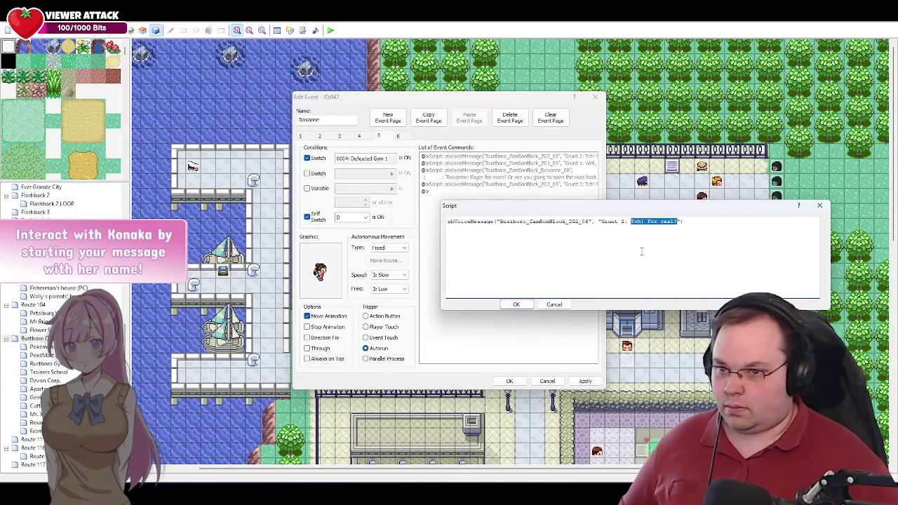
pyautogui.hotkey('alt', 'Tab')
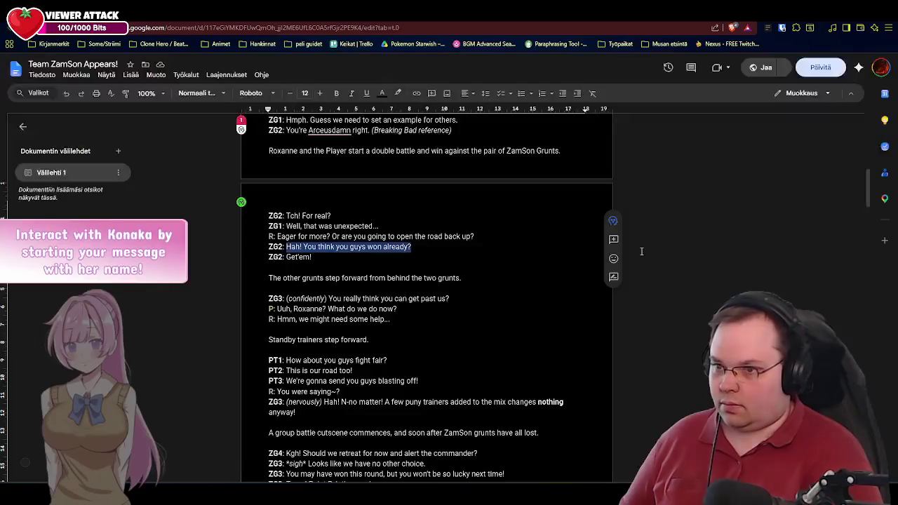
pyautogui.hotkey('ctrl', 'c')
pyautogui.hotkey('alt', 'Tab')
pyautogui.hotkey('ctrl', 'v')
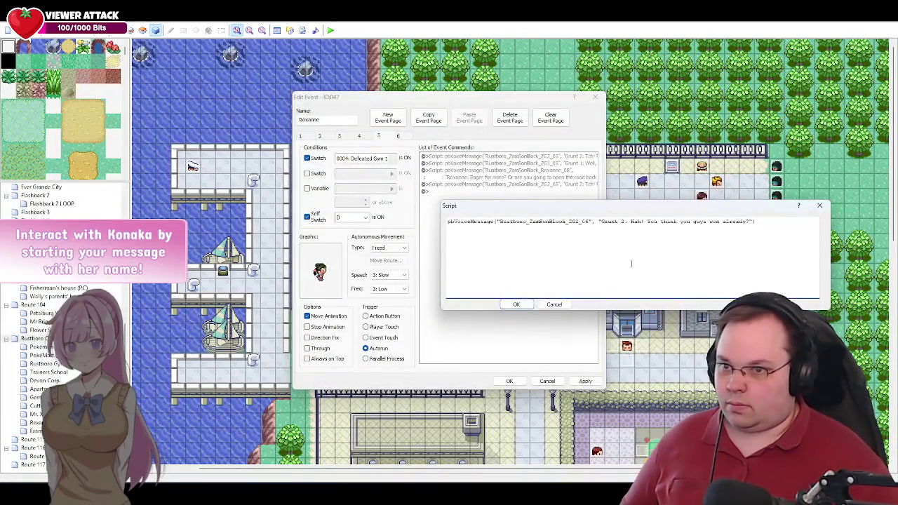
pyautogui.click(516, 303)
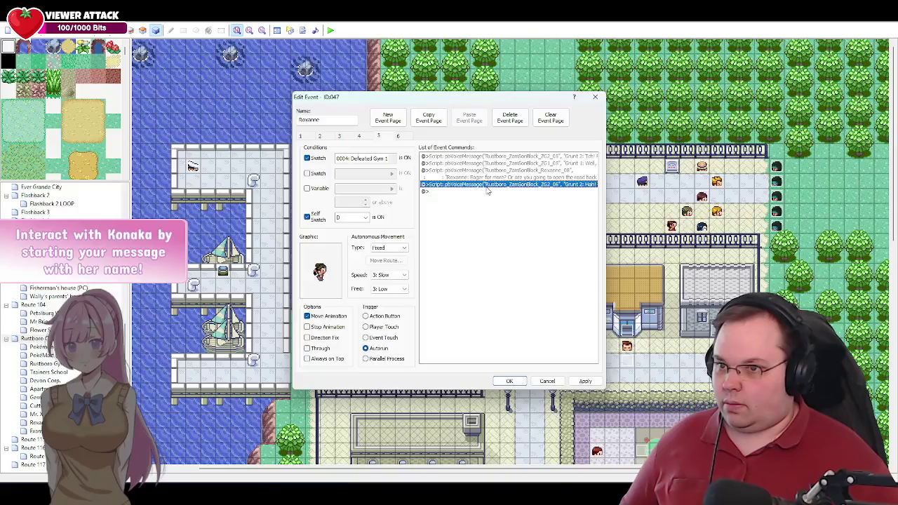
# Step: Start a Set Move Route for 025: ZamSon Grunt 2 after the new script line
pyautogui.doubleClick(487, 190)
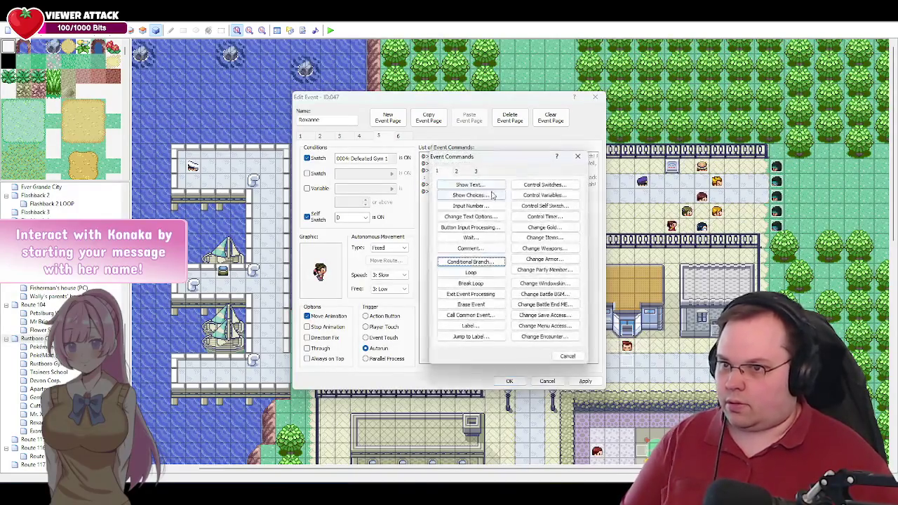
pyautogui.click(456, 171)
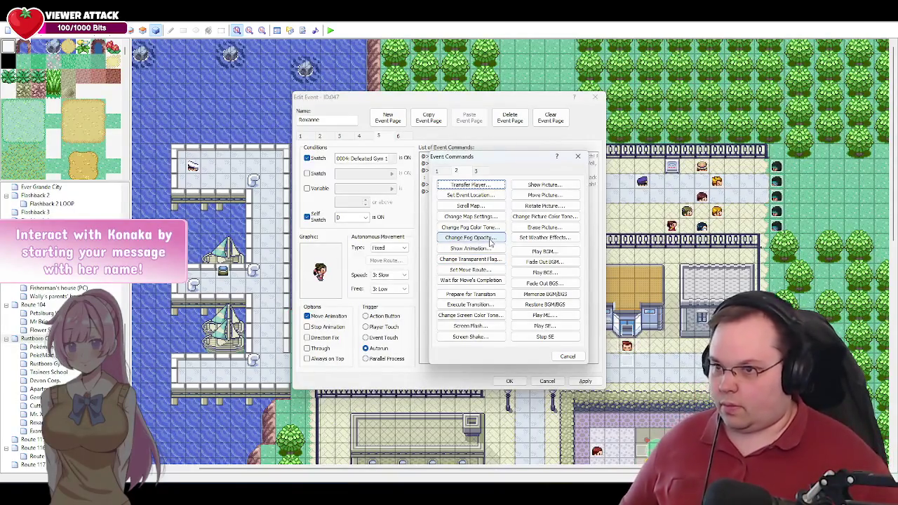
pyautogui.click(567, 356)
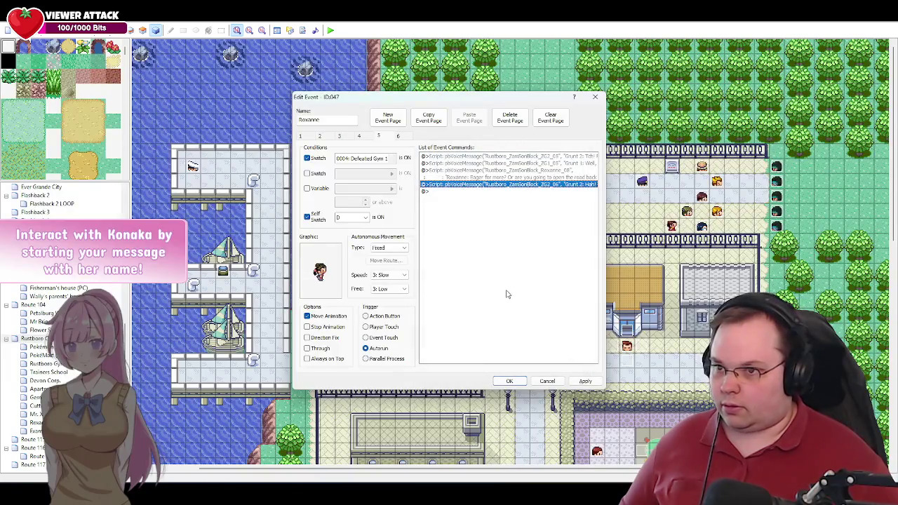
pyautogui.click(443, 191)
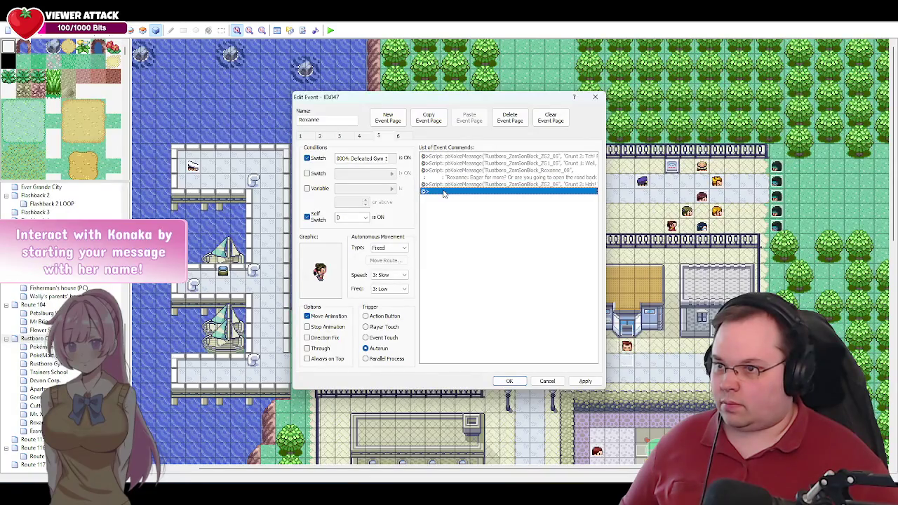
pyautogui.doubleClick(443, 192)
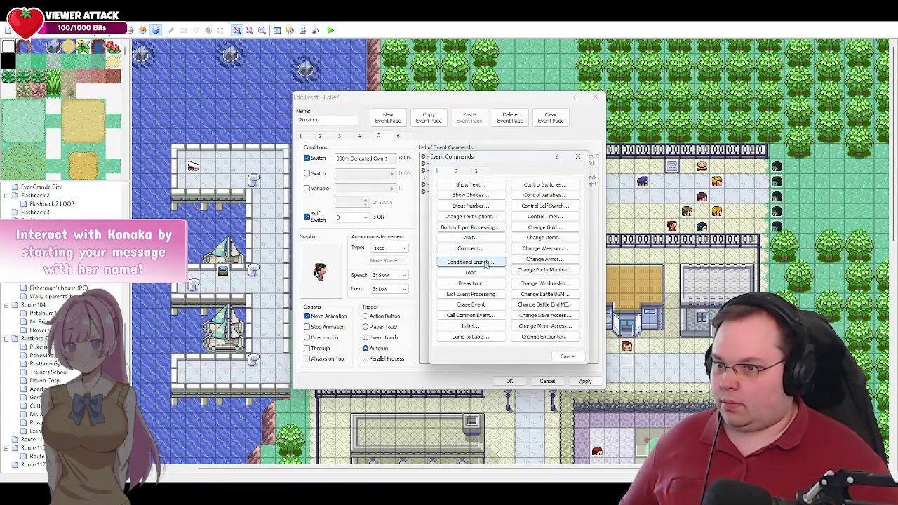
pyautogui.click(460, 172)
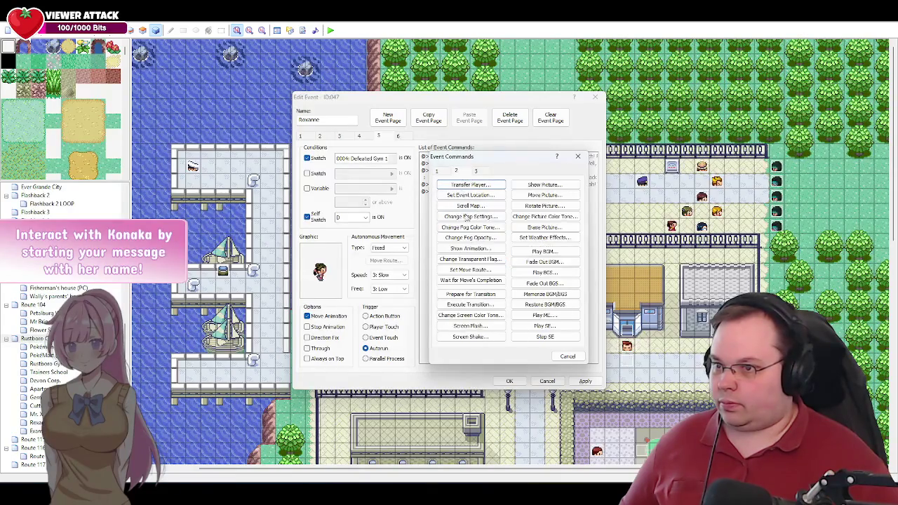
pyautogui.click(470, 270)
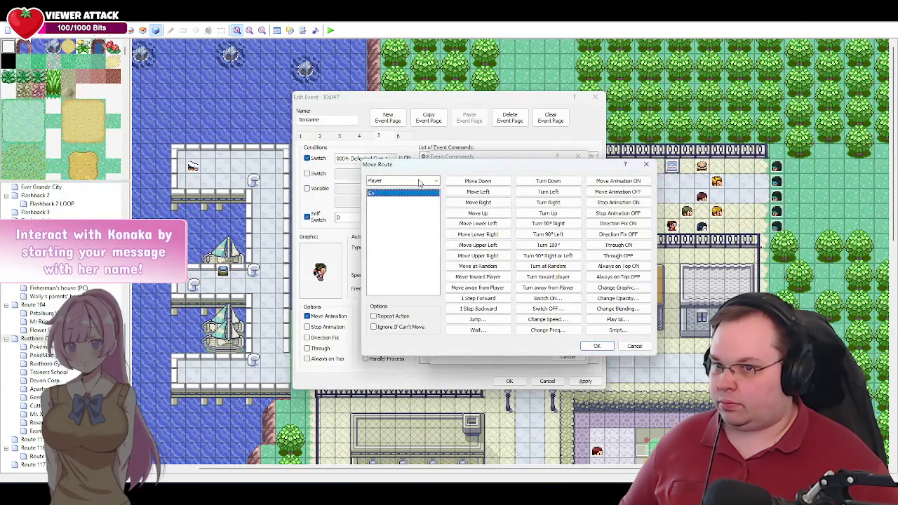
pyautogui.click(419, 183)
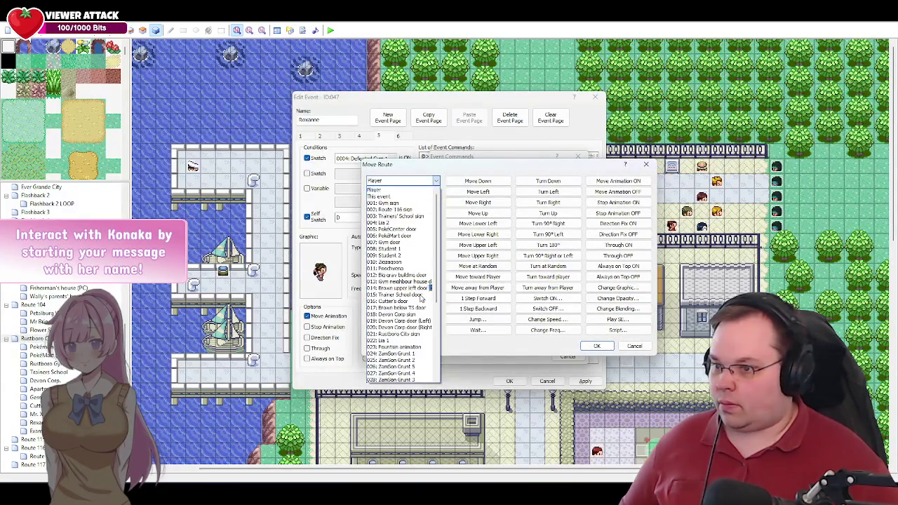
pyautogui.click(420, 359)
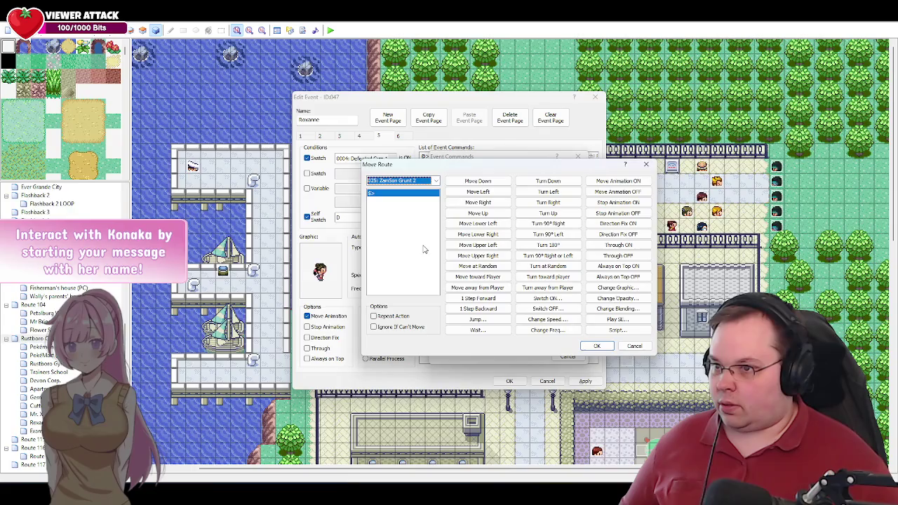
# Step: Give the grunt Stop Animation ON, Move Left, then Stop Animation OFF, and confirm
pyautogui.click(606, 205)
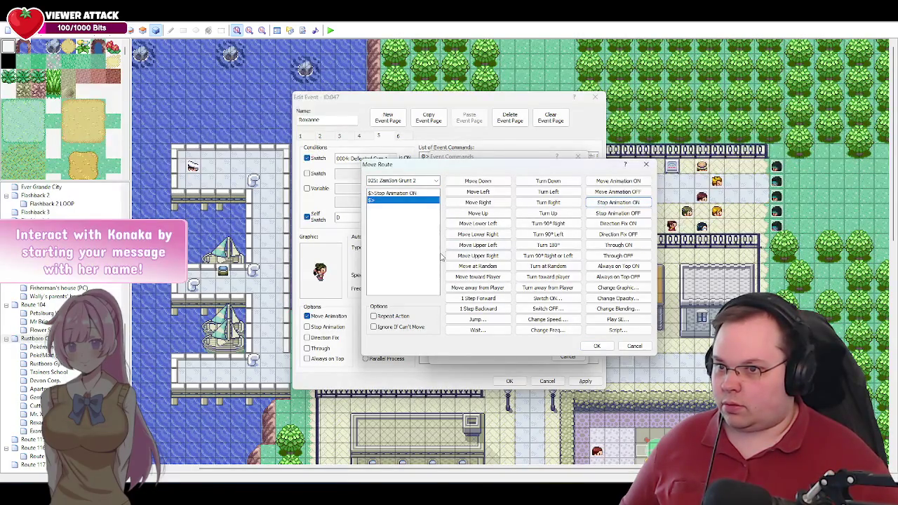
pyautogui.click(478, 192)
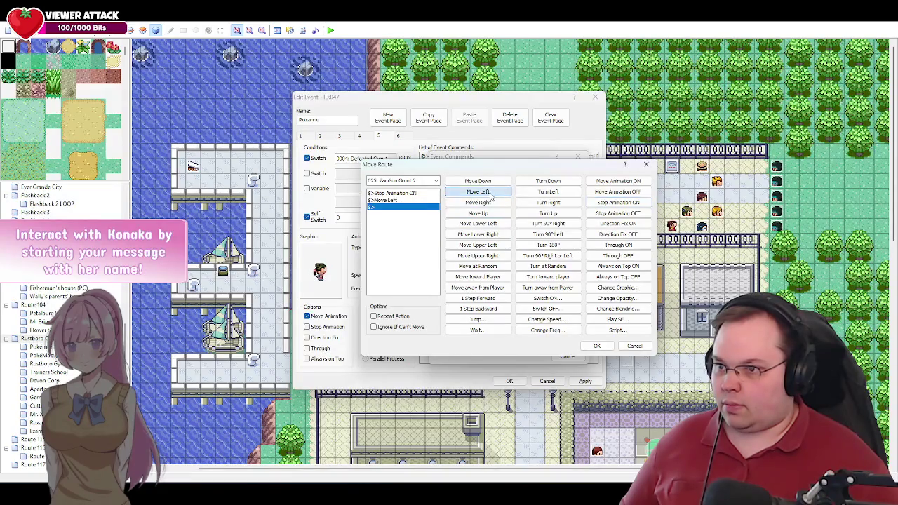
pyautogui.click(605, 214)
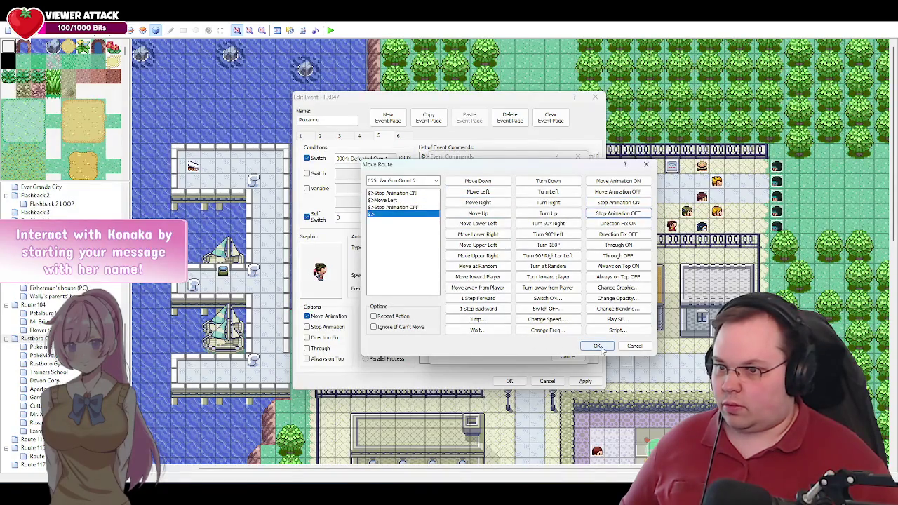
pyautogui.click(597, 346)
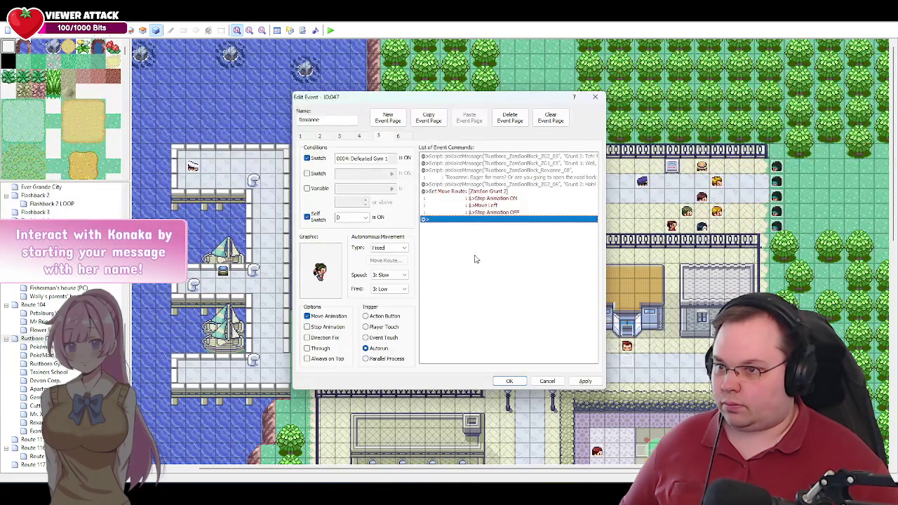
pyautogui.doubleClick(440, 220)
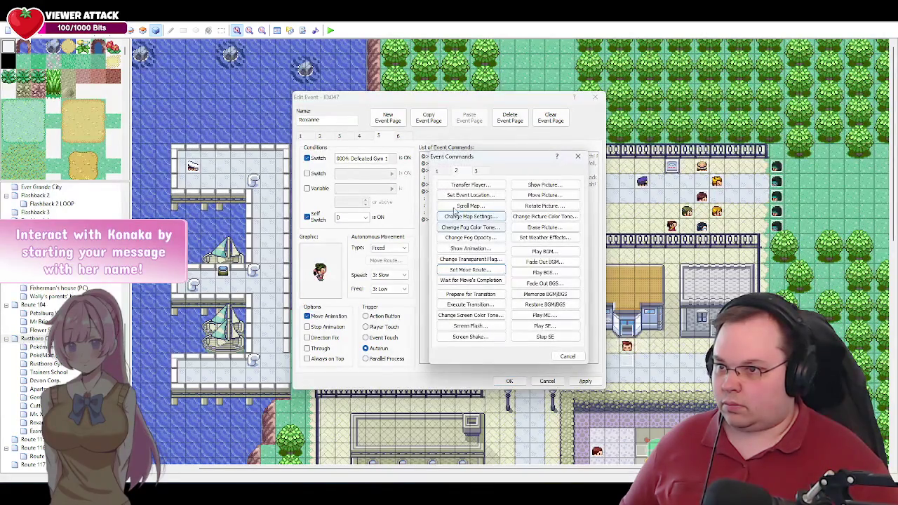
pyautogui.click(561, 357)
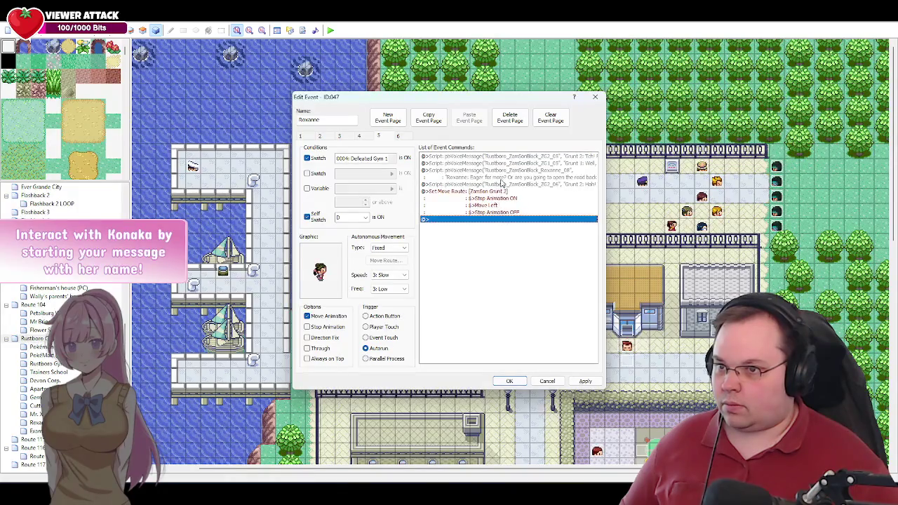
pyautogui.press('Up')
pyautogui.press('Up')
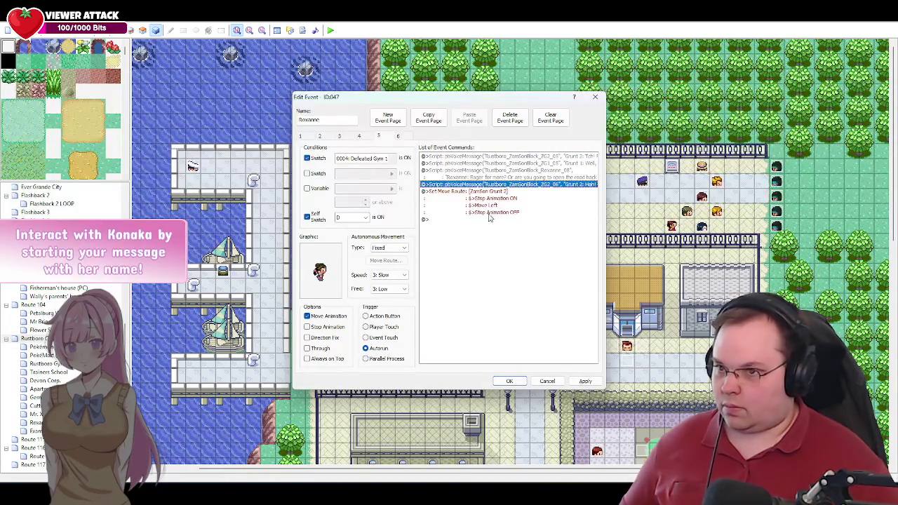
pyautogui.hotkey('ctrl', 'x')
pyautogui.click(456, 222)
pyautogui.hotkey('ctrl', 'v')
pyautogui.doubleClick(498, 220)
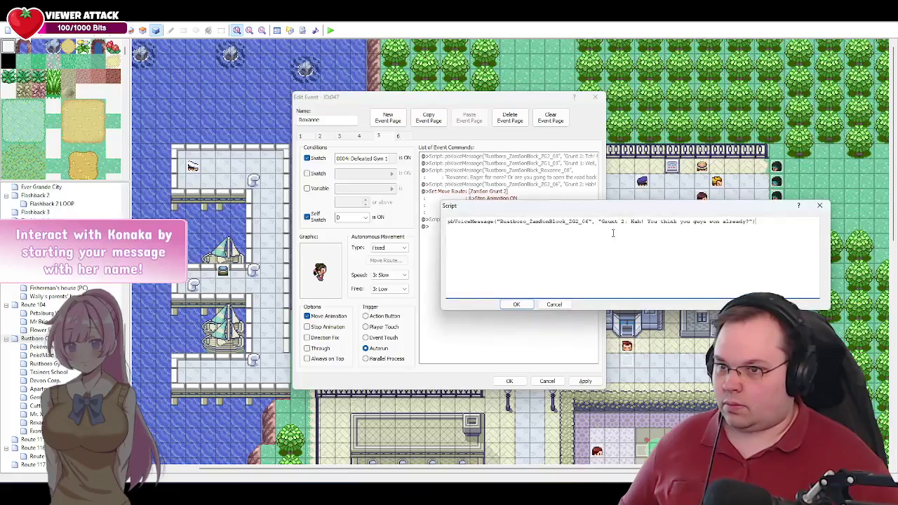
pyautogui.click(588, 232)
pyautogui.press('BackSpace')
pyautogui.write('7')
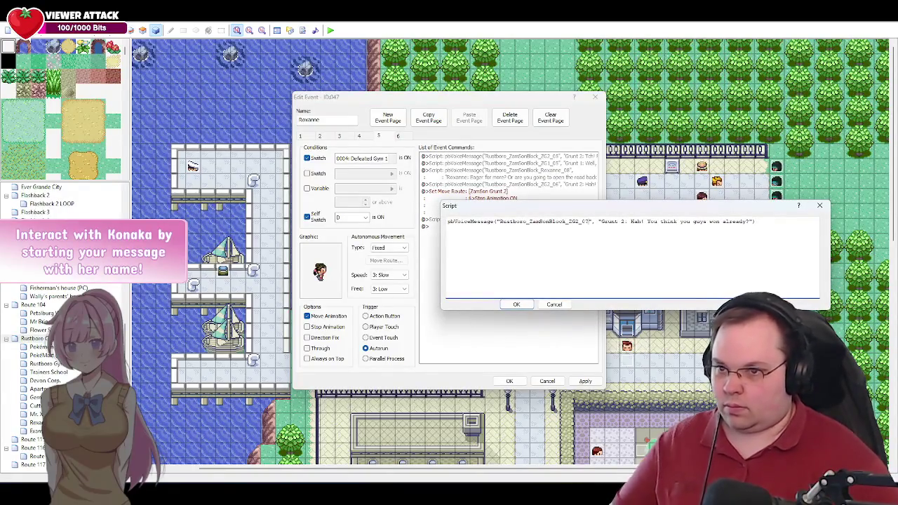
pyautogui.moveTo(750, 221); pyautogui.dragTo(601, 222)
pyautogui.write("Get'em")
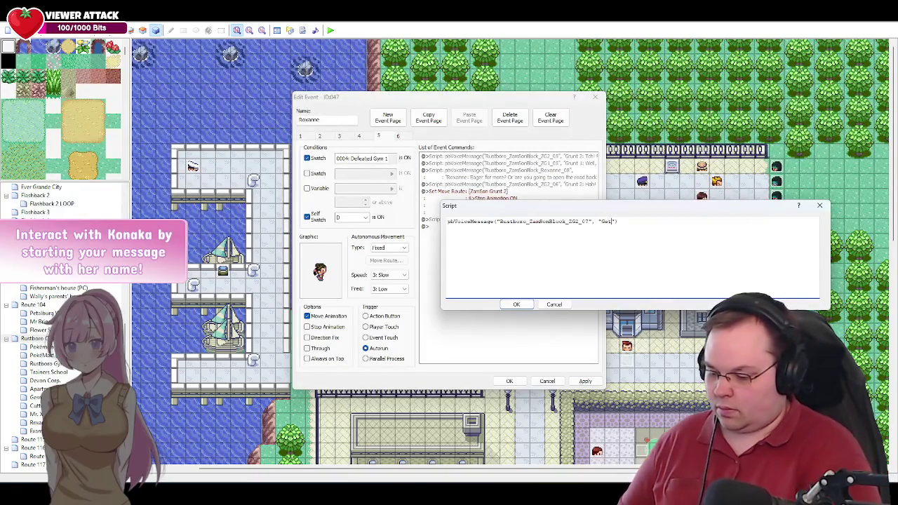
pyautogui.write('!')
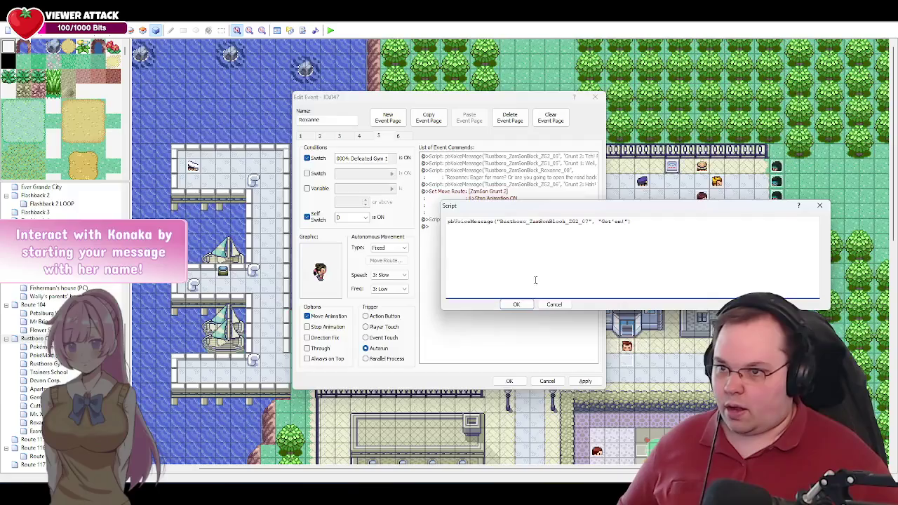
pyautogui.click(516, 304)
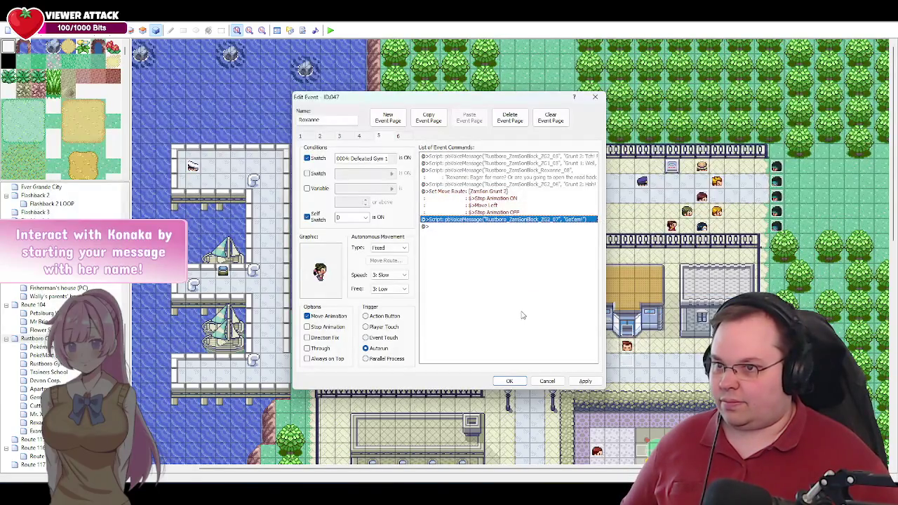
pyautogui.hotkey('alt', 'Tab')
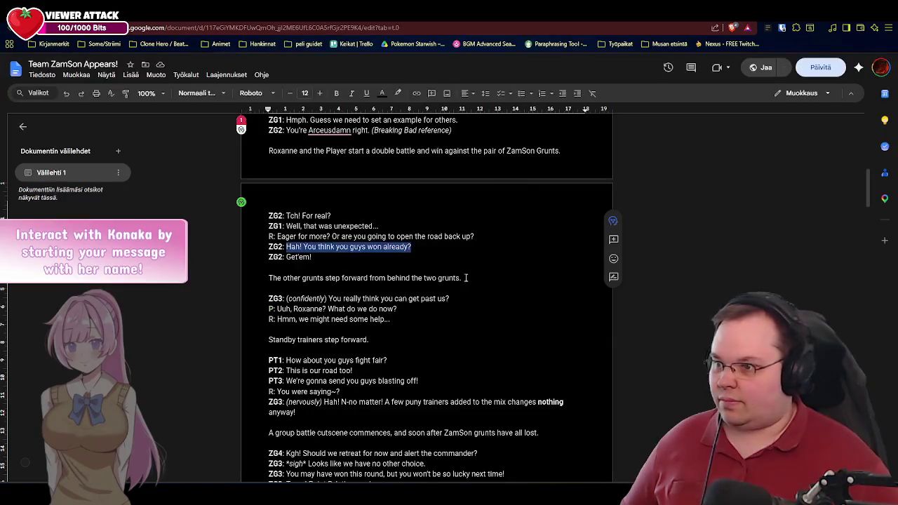
pyautogui.click(339, 256)
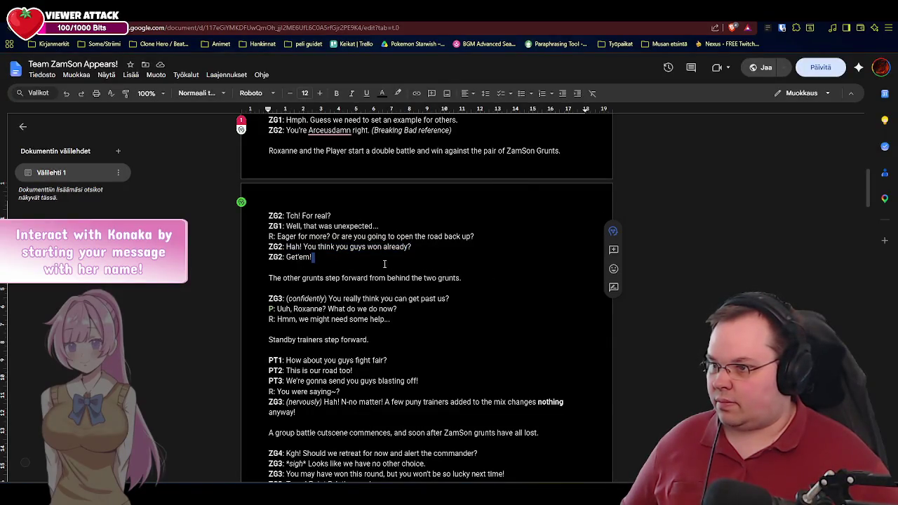
pyautogui.scroll(-2, 385, 261)
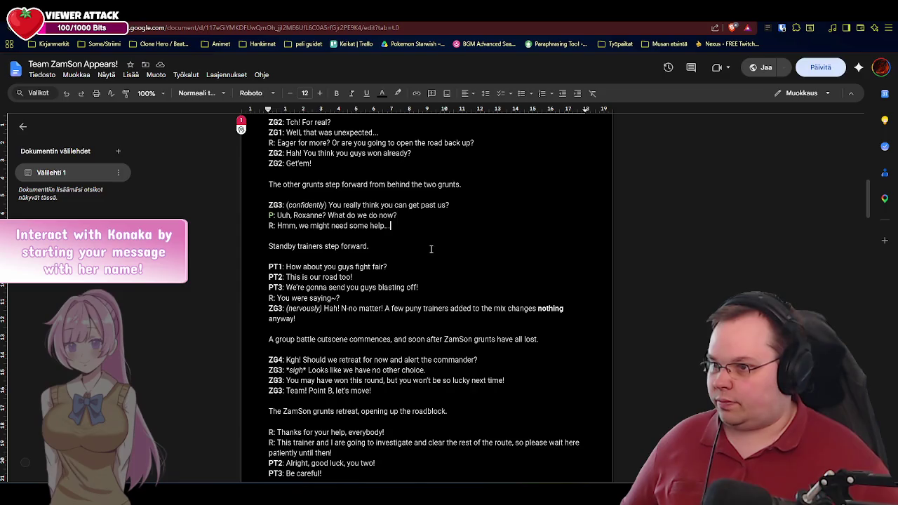
pyautogui.hotkey('alt', 'Tab')
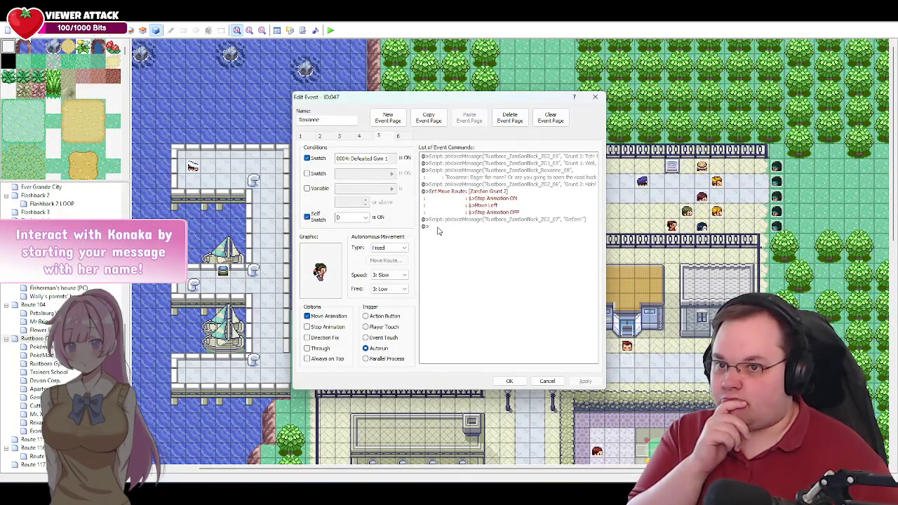
pyautogui.doubleClick(438, 228)
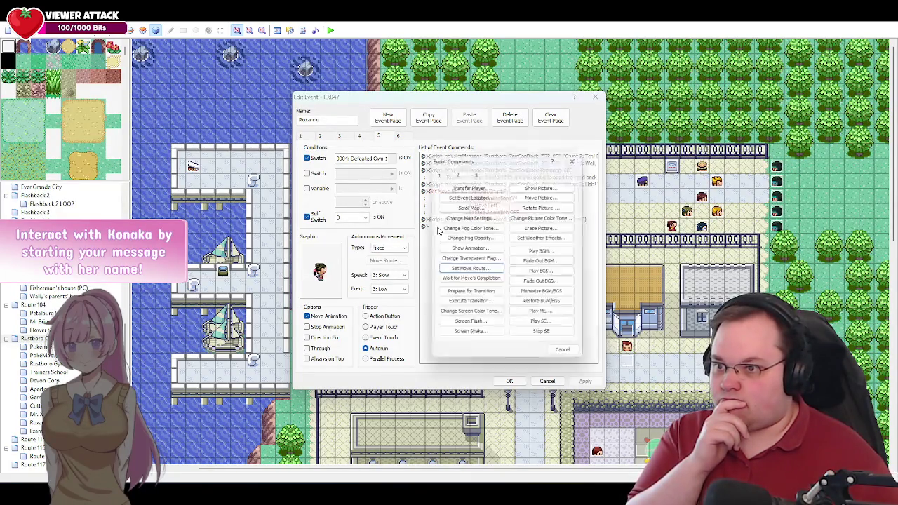
# Step: Add a move route making 026: ZamSon Grunt 5 step one tile left, then face down
pyautogui.click(466, 270)
pyautogui.click(420, 183)
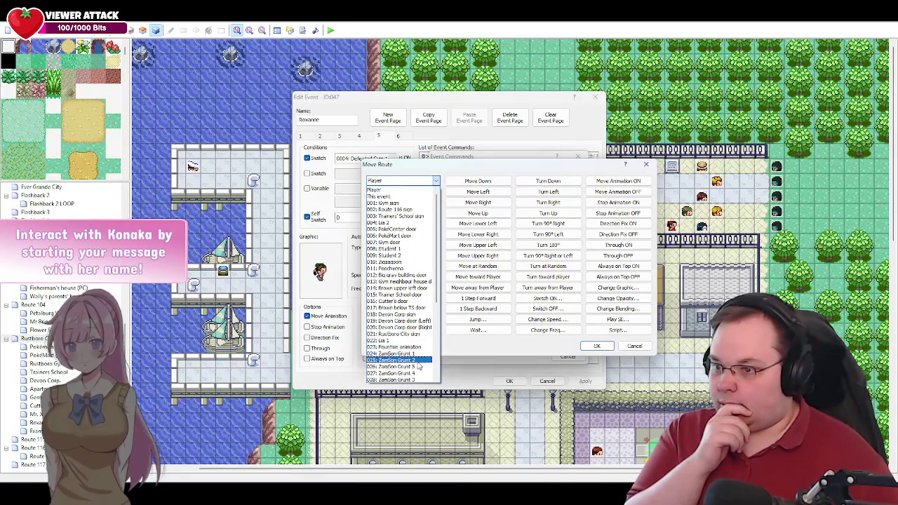
pyautogui.scroll(-1, 423, 358)
pyautogui.scroll(-1, 414, 353)
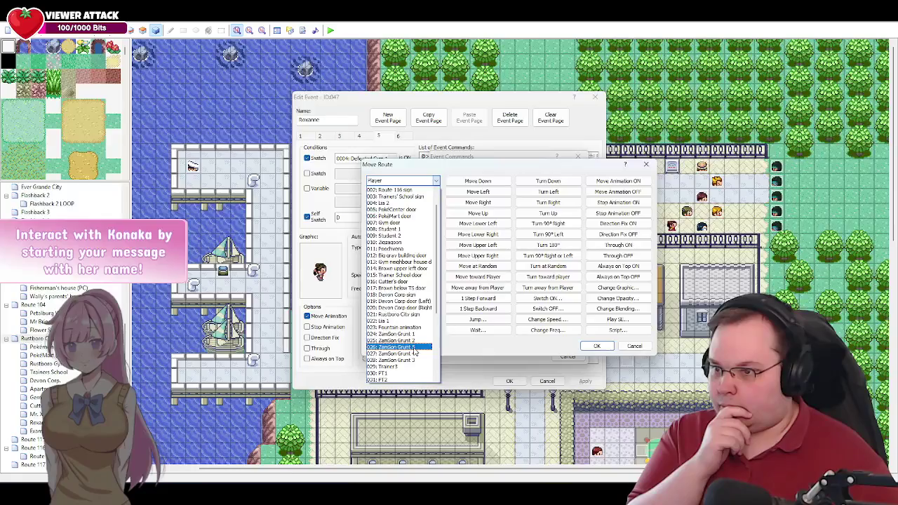
pyautogui.click(414, 351)
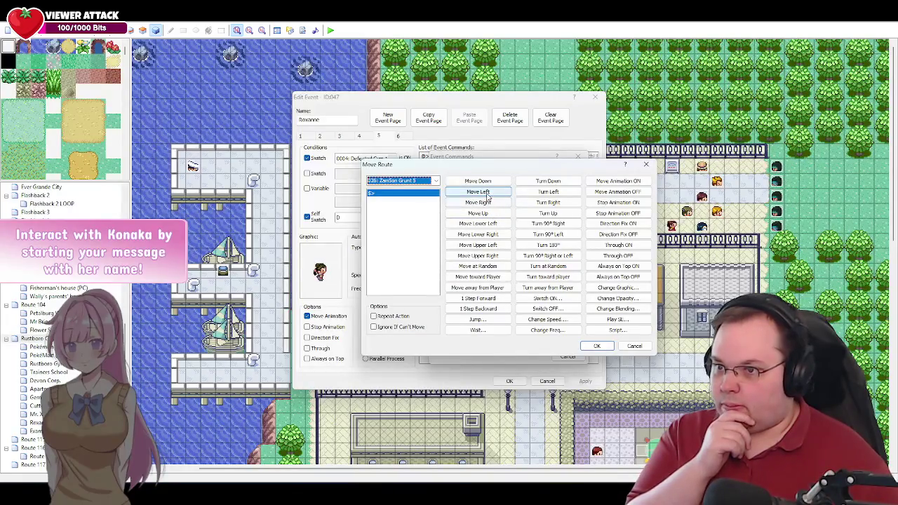
pyautogui.click(486, 193)
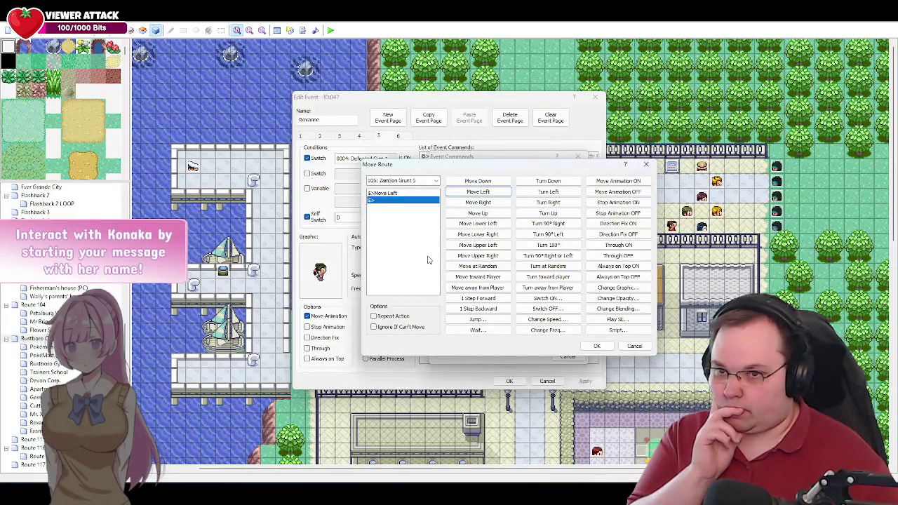
pyautogui.click(550, 183)
pyautogui.click(596, 346)
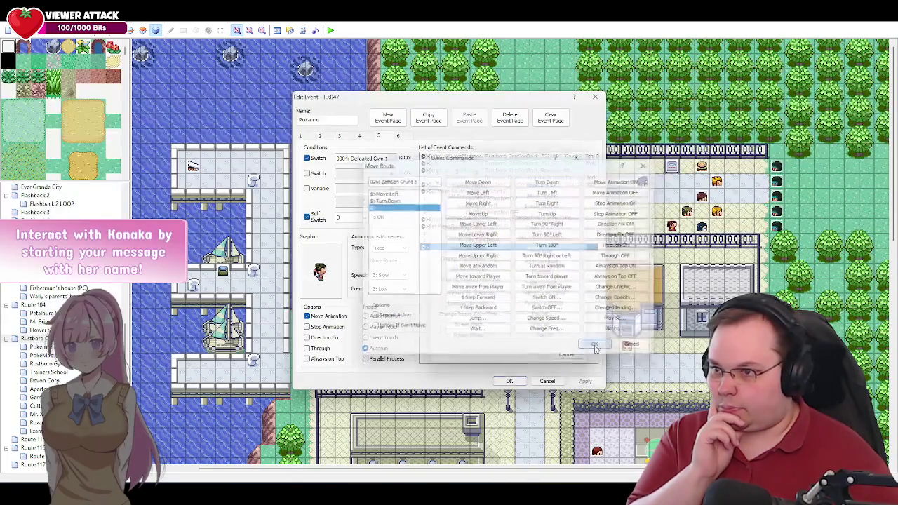
pyautogui.doubleClick(435, 248)
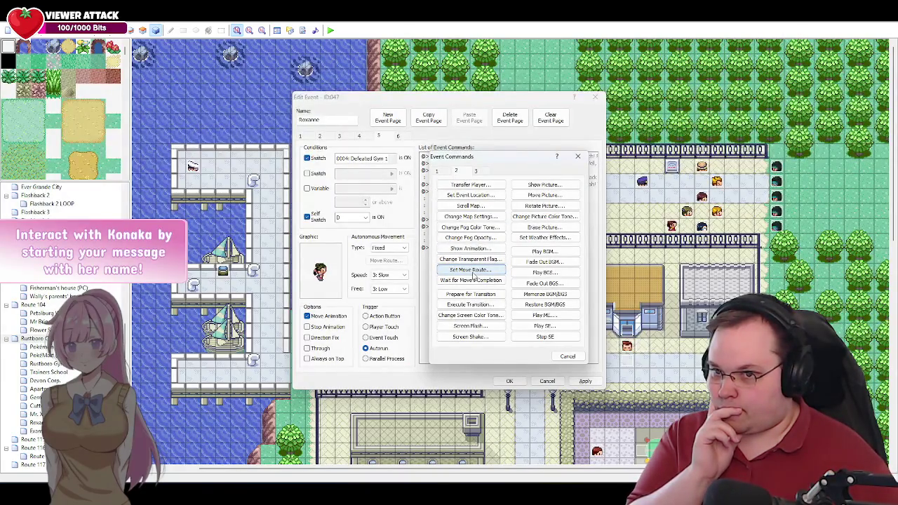
# Step: Add a move route making 027: ZamSon Grunt 4 step left and turn up, then close Roxanne's event
pyautogui.click(471, 270)
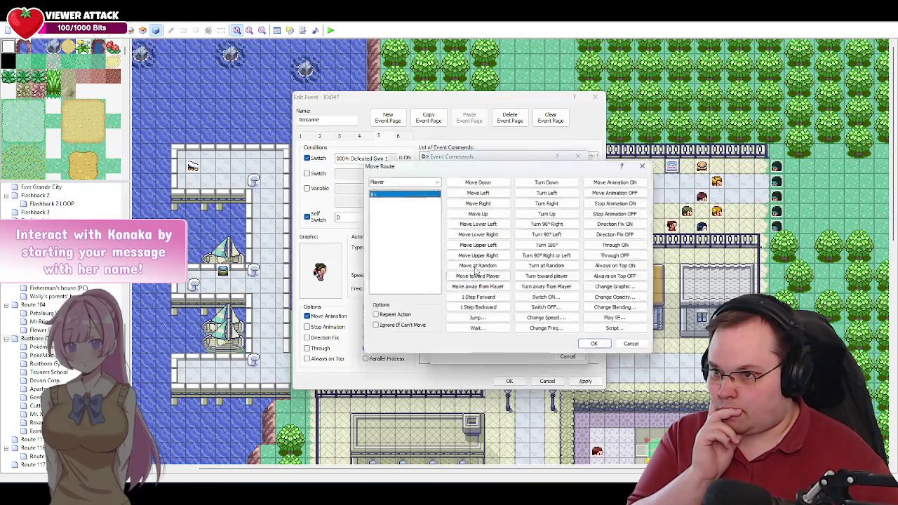
pyautogui.click(414, 181)
pyautogui.scroll(-1, 423, 319)
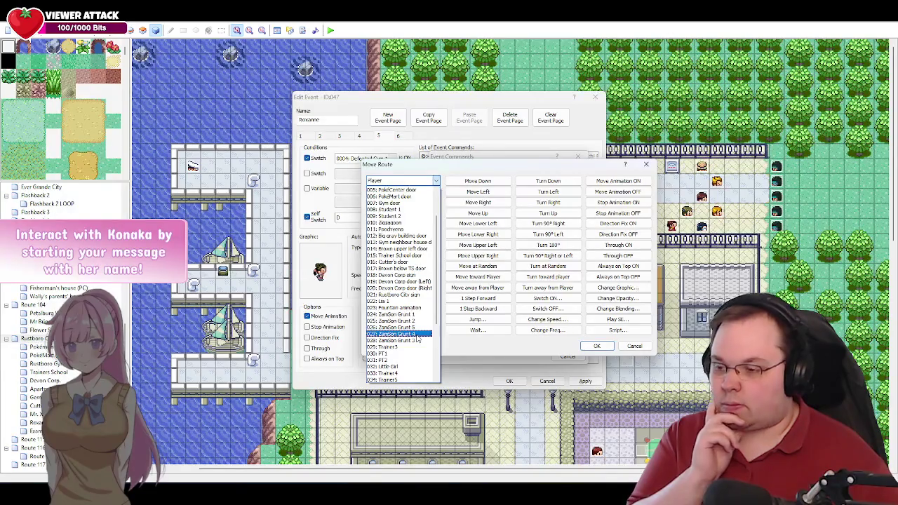
pyautogui.click(416, 336)
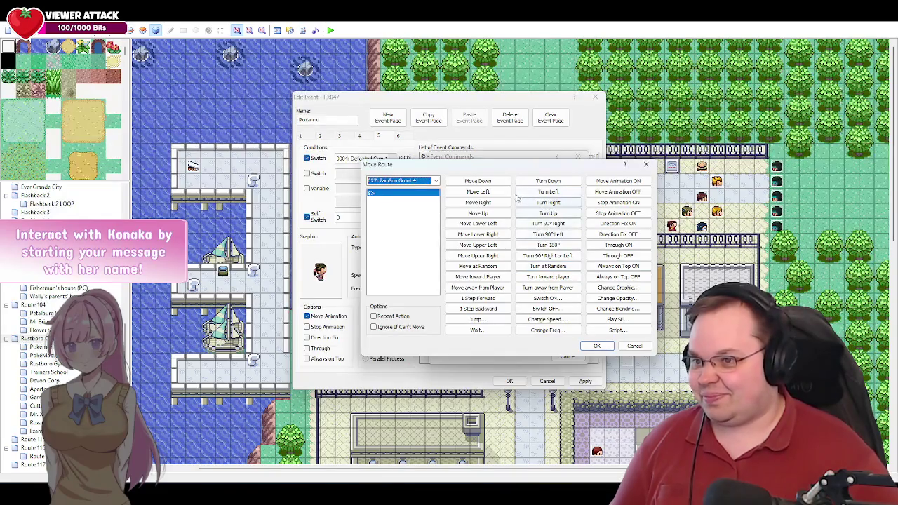
pyautogui.click(477, 192)
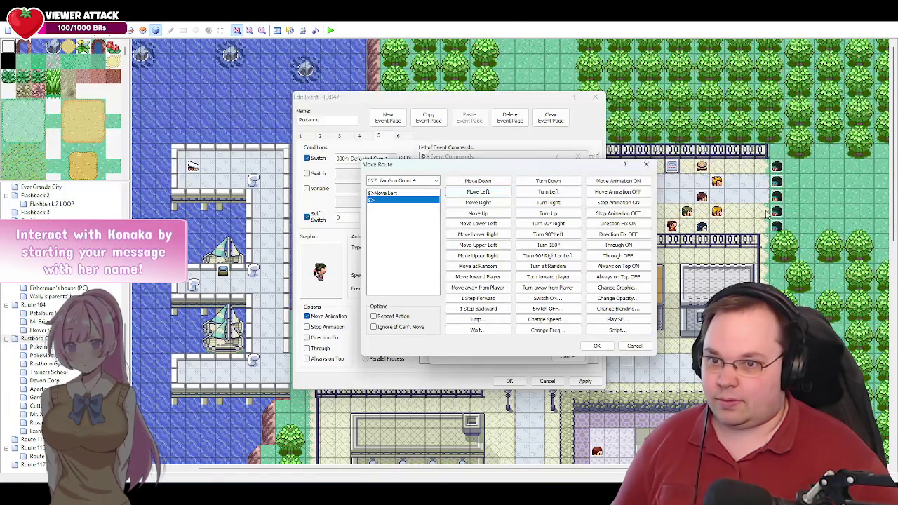
pyautogui.click(548, 213)
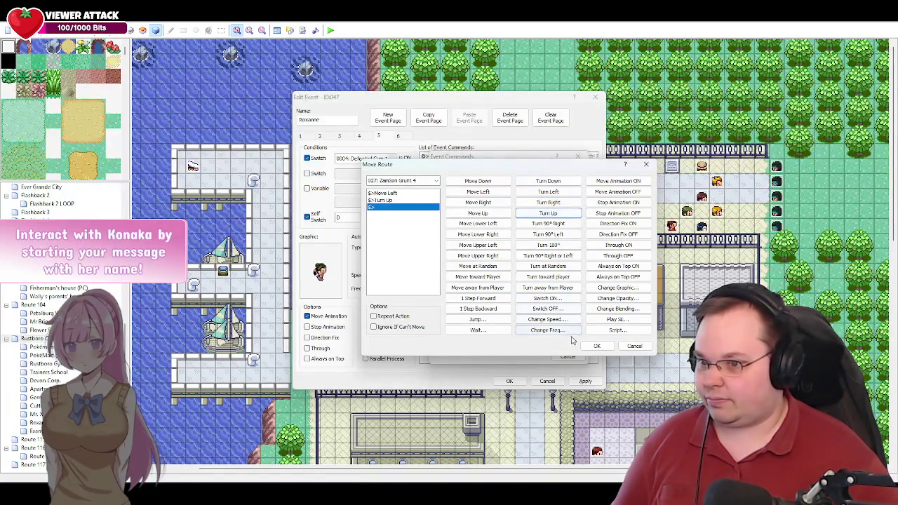
pyautogui.click(595, 346)
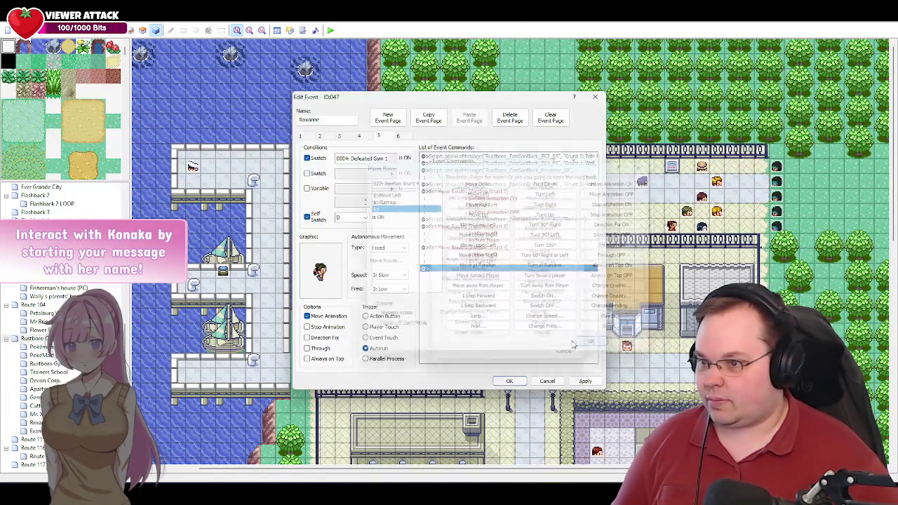
pyautogui.click(510, 381)
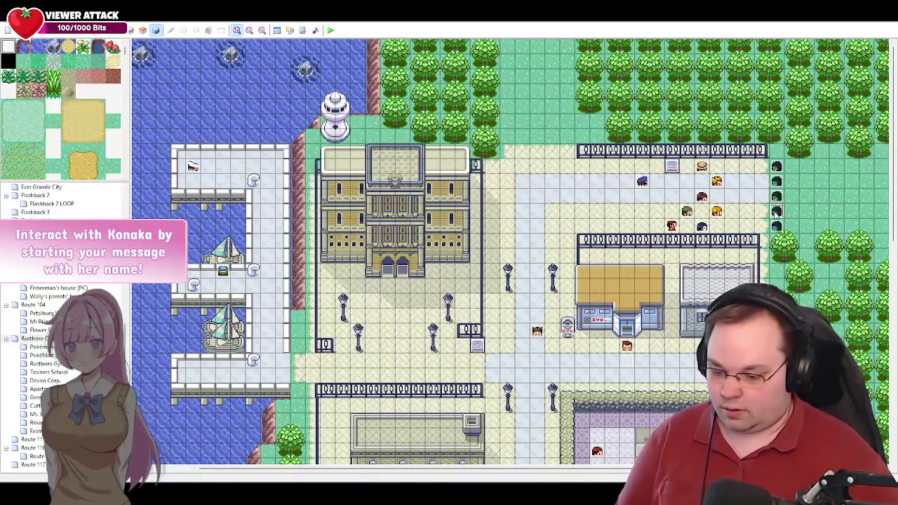
# Step: Check a grunt event's name on the map, then reopen Roxanne's event at page 5
pyautogui.press('Return')
pyautogui.click(548, 381)
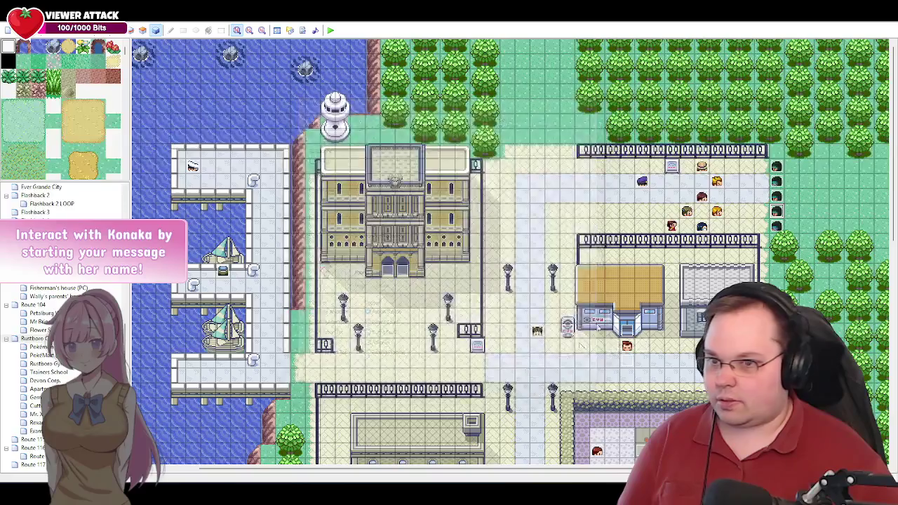
pyautogui.doubleClick(776, 196)
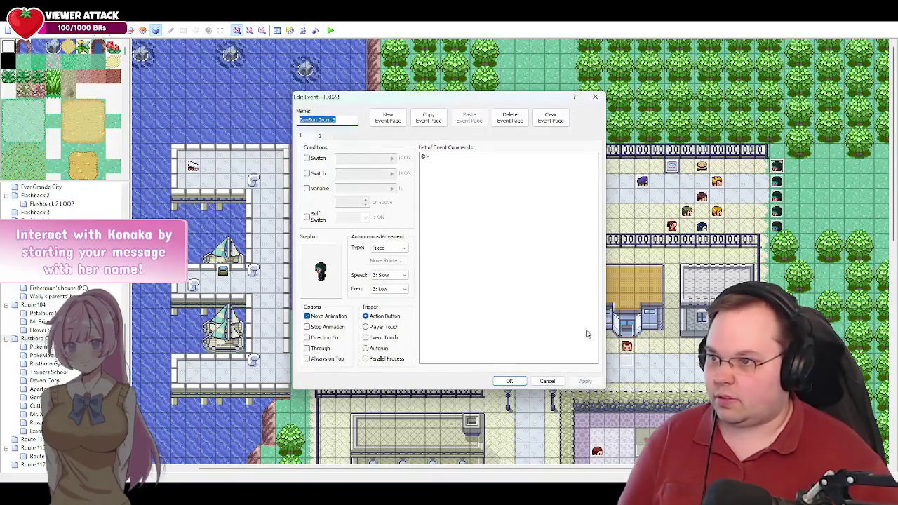
pyautogui.click(549, 381)
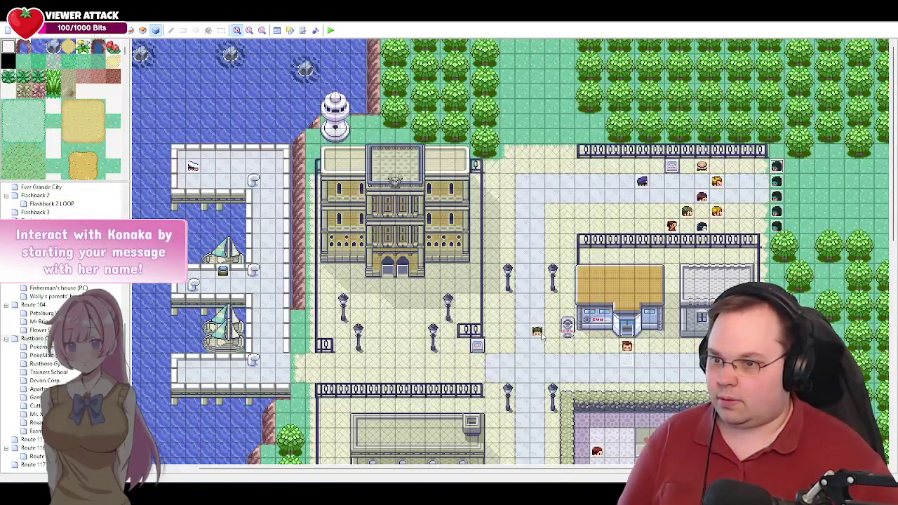
pyautogui.doubleClick(538, 333)
pyautogui.click(378, 137)
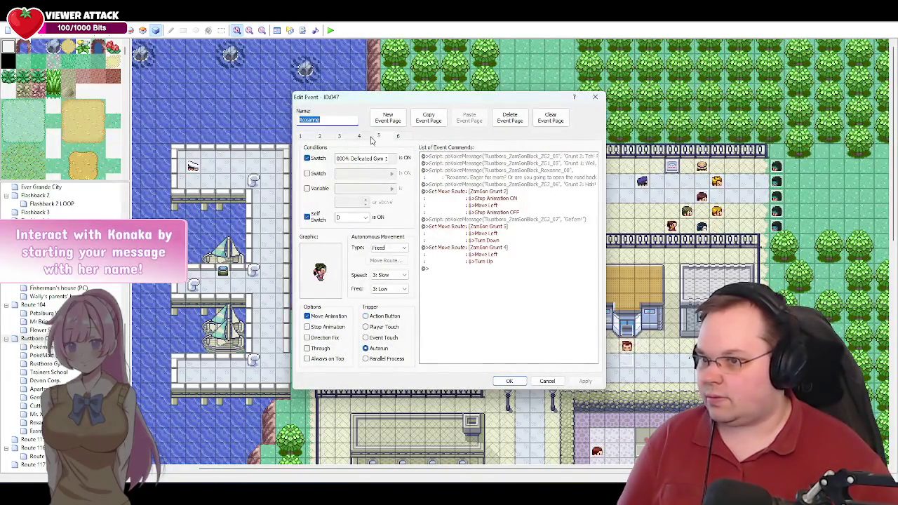
# Step: Retarget the Grunt 5 step-left-and-turn-down route to 028: ZamSon Grunt 3
pyautogui.doubleClick(493, 232)
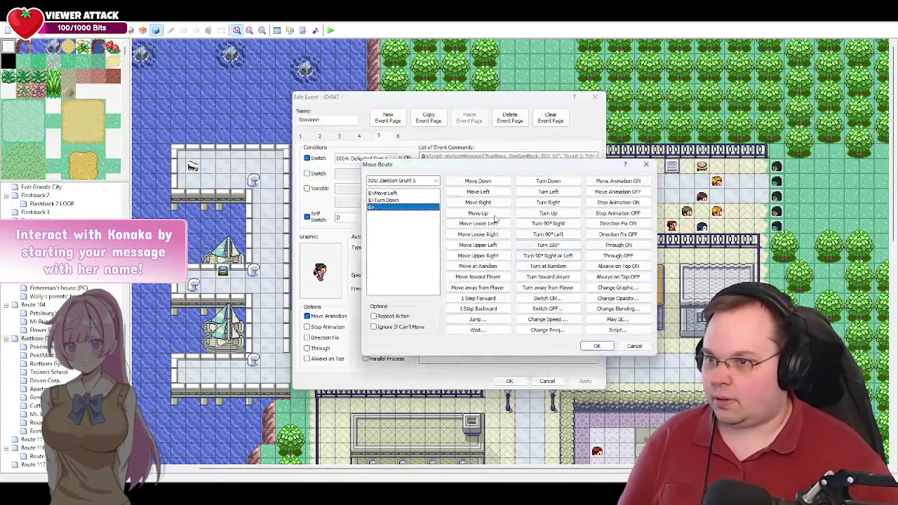
pyautogui.click(411, 181)
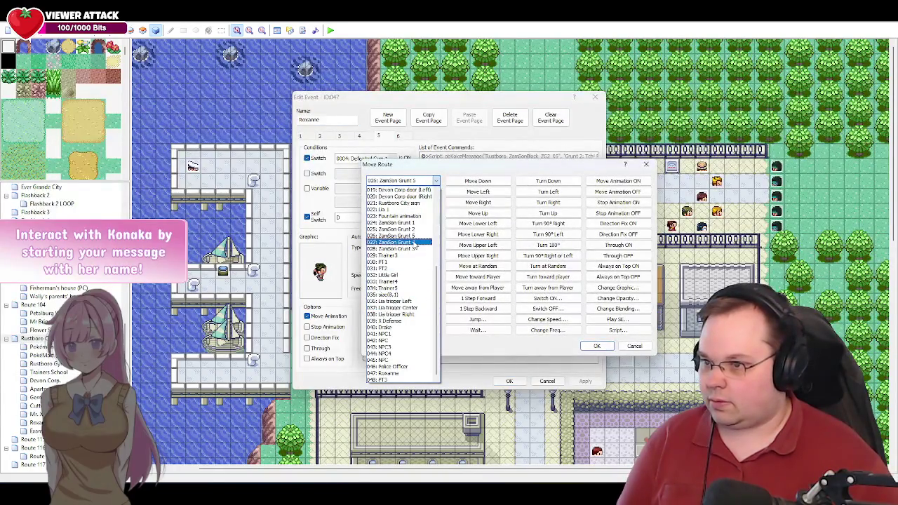
pyautogui.click(411, 249)
pyautogui.click(596, 346)
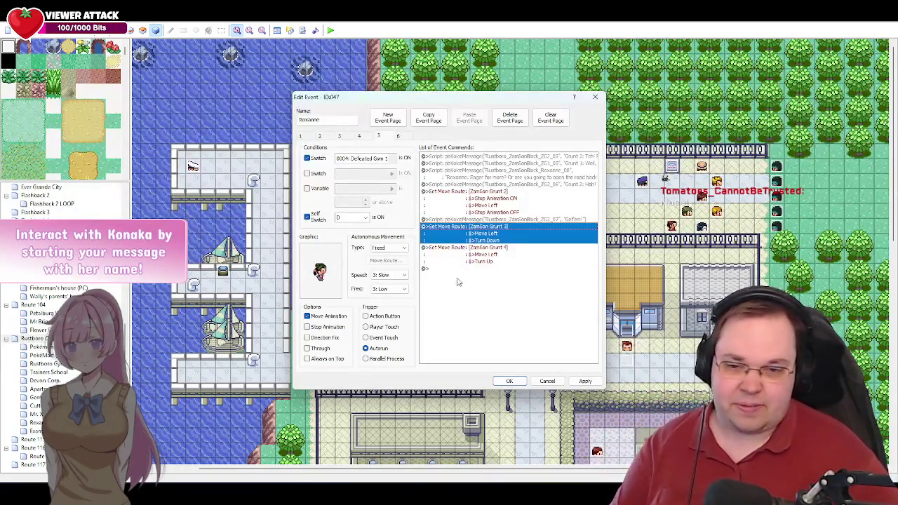
pyautogui.doubleClick(456, 270)
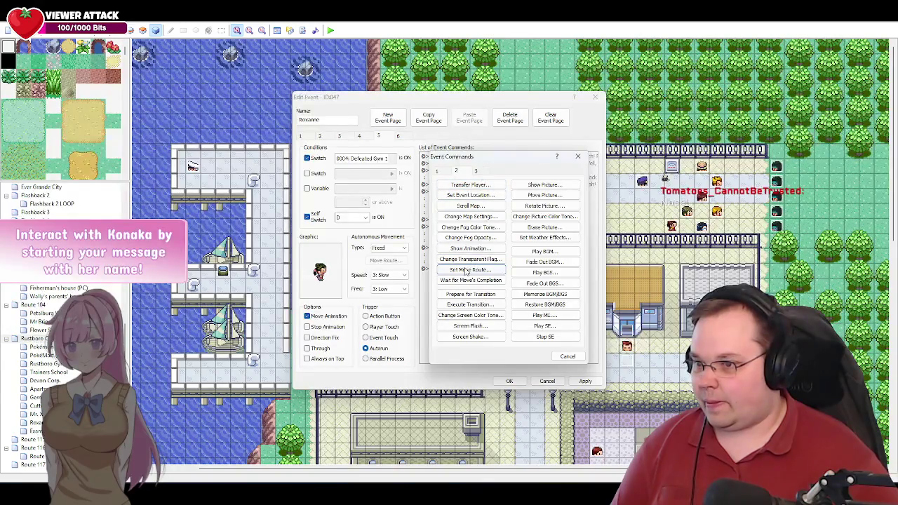
# Step: Add a move route making ZamSon Grunt 5 step one tile left
pyautogui.click(467, 272)
pyautogui.click(435, 181)
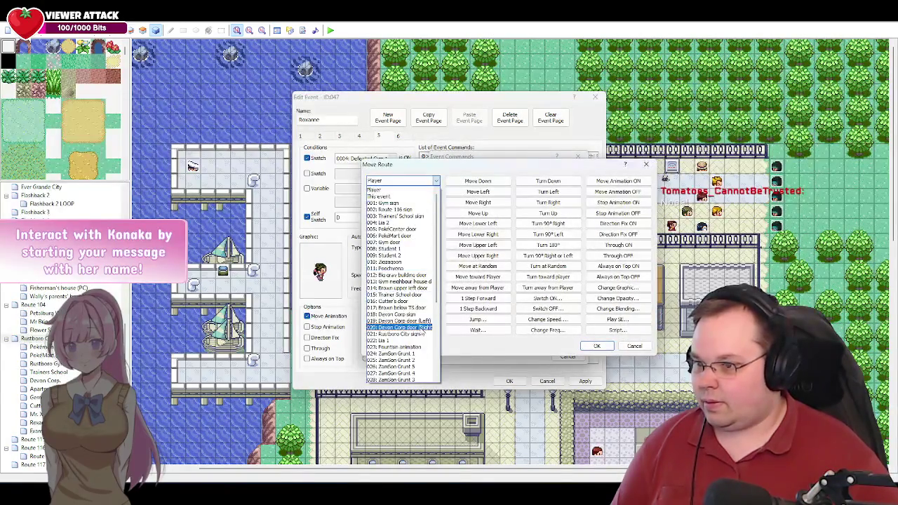
pyautogui.scroll(-1, 419, 341)
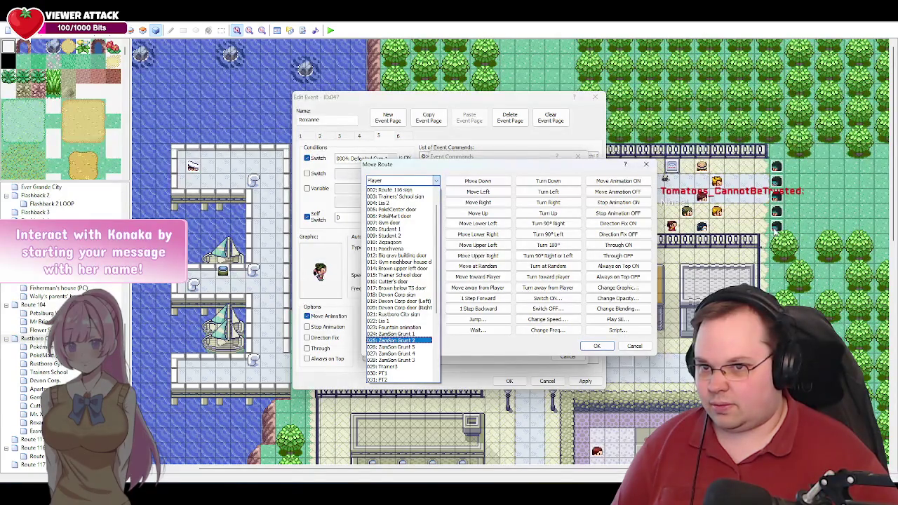
pyautogui.click(400, 346)
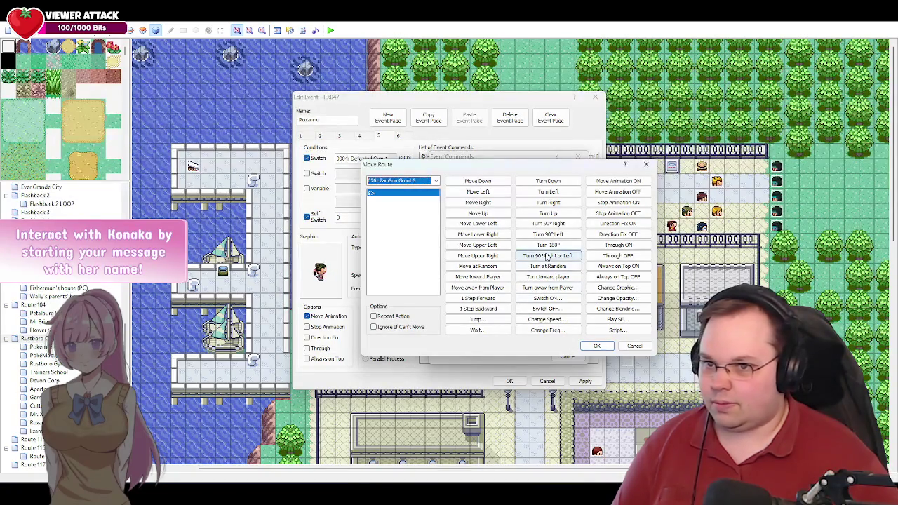
pyautogui.click(491, 192)
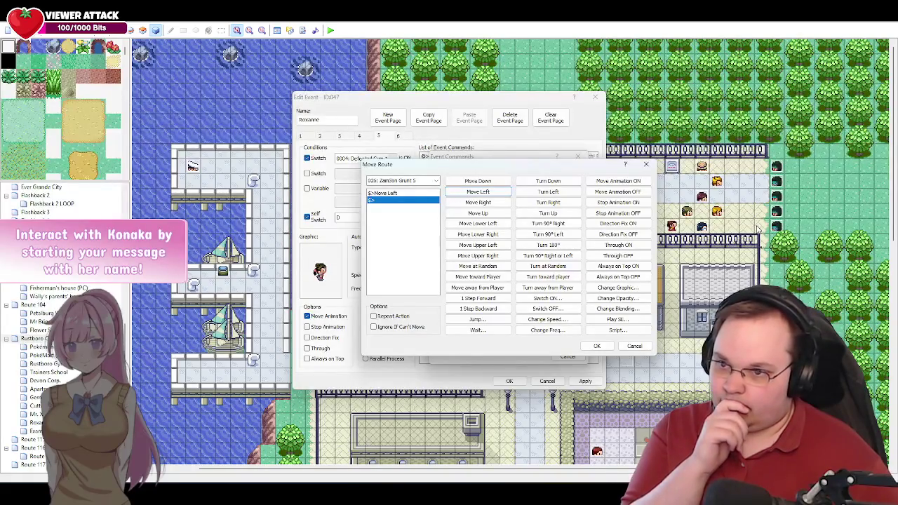
pyautogui.click(597, 346)
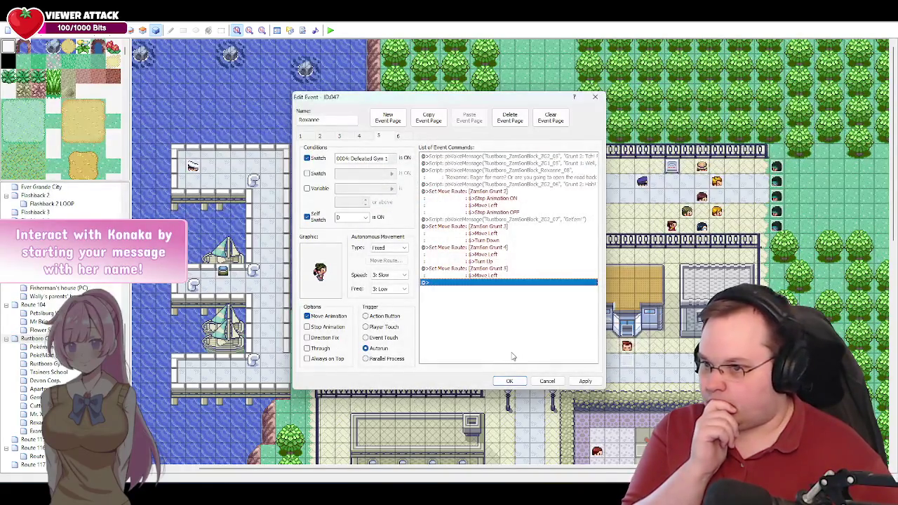
# Step: Add Wait for Move's Completion, then apply and close Roxanne's event
pyautogui.doubleClick(441, 285)
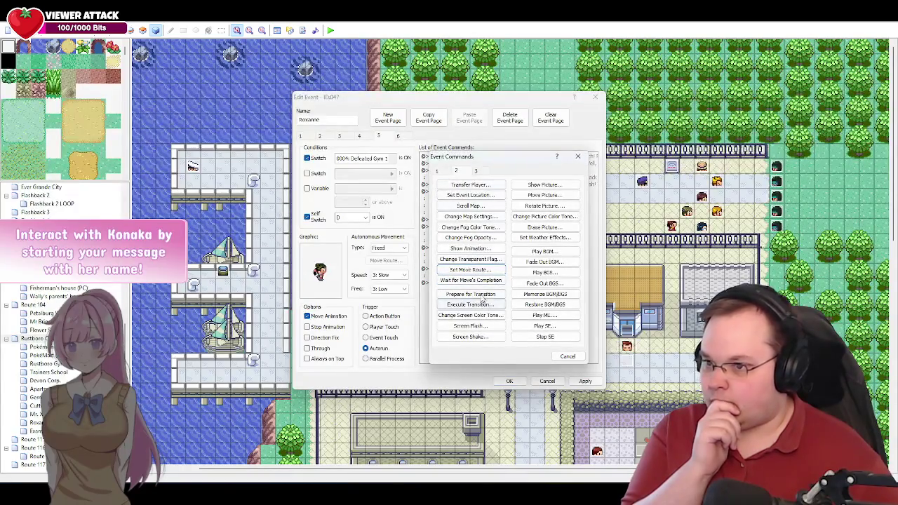
pyautogui.click(459, 282)
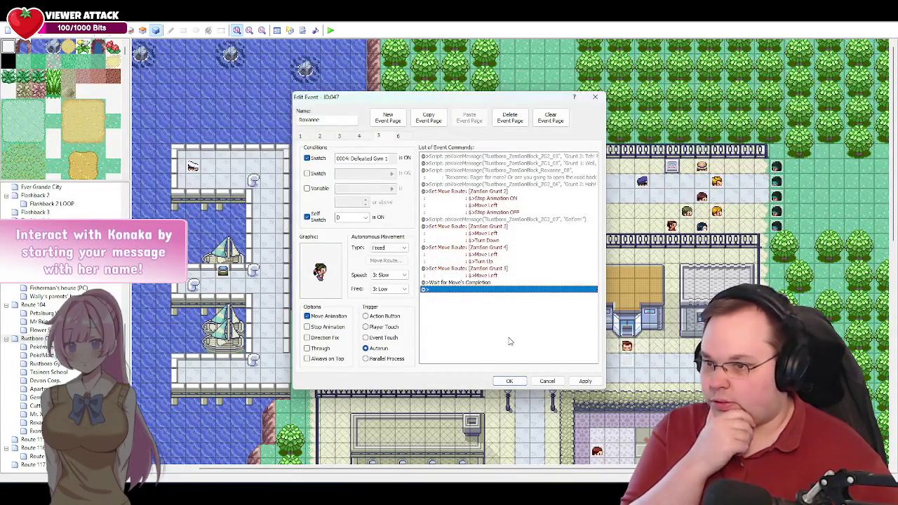
pyautogui.click(585, 381)
pyautogui.click(510, 381)
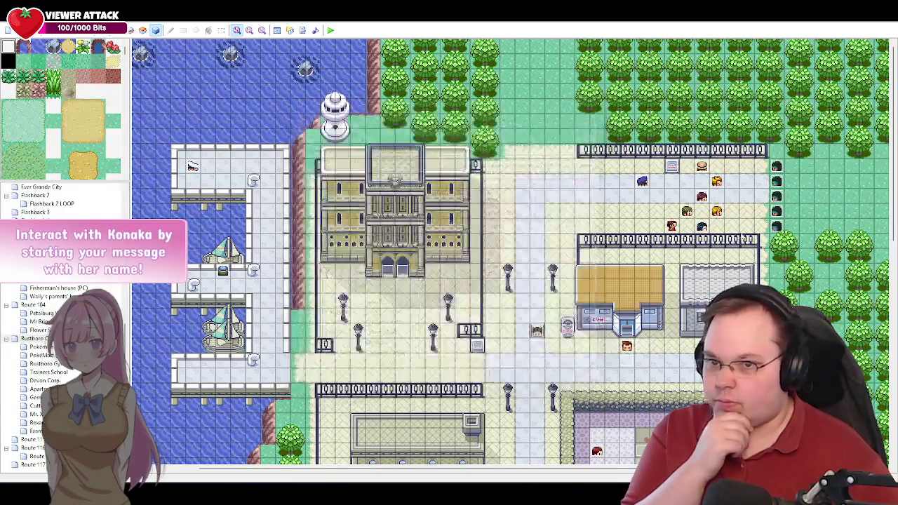
# Step: Inspect Grunt 5's event, then reopen Roxanne's page 5 at its last row and bring up the script
pyautogui.doubleClick(776, 226)
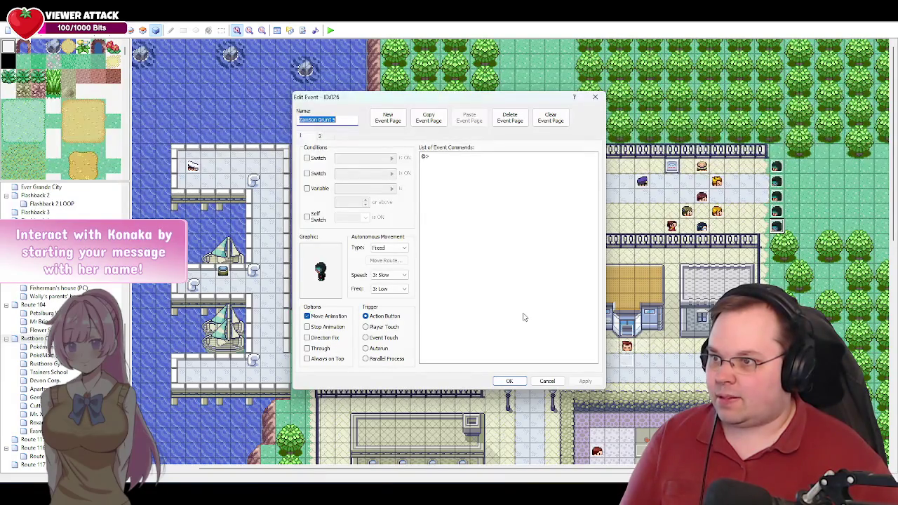
pyautogui.click(547, 381)
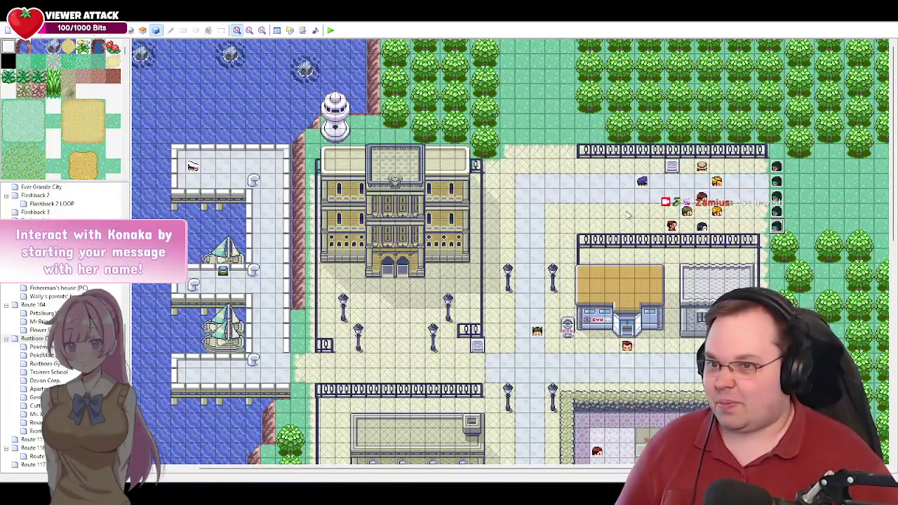
pyautogui.doubleClick(538, 331)
pyautogui.click(380, 137)
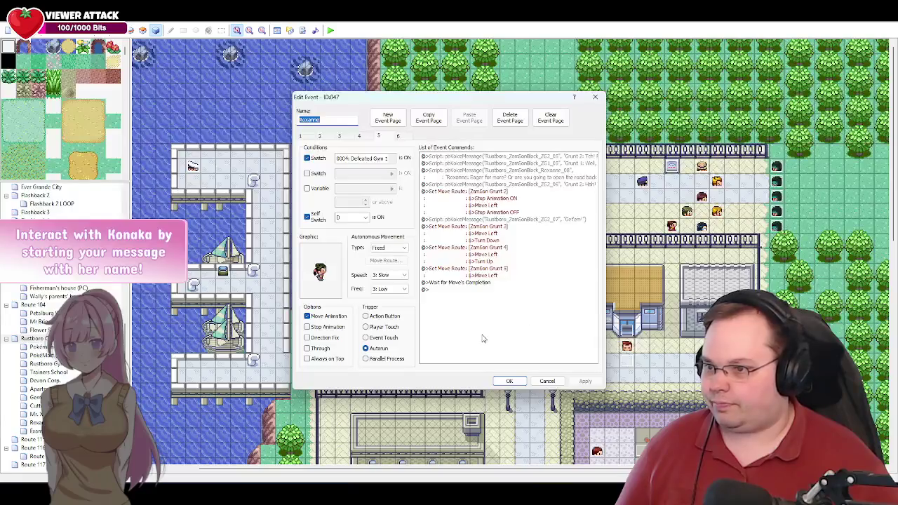
pyautogui.click(447, 289)
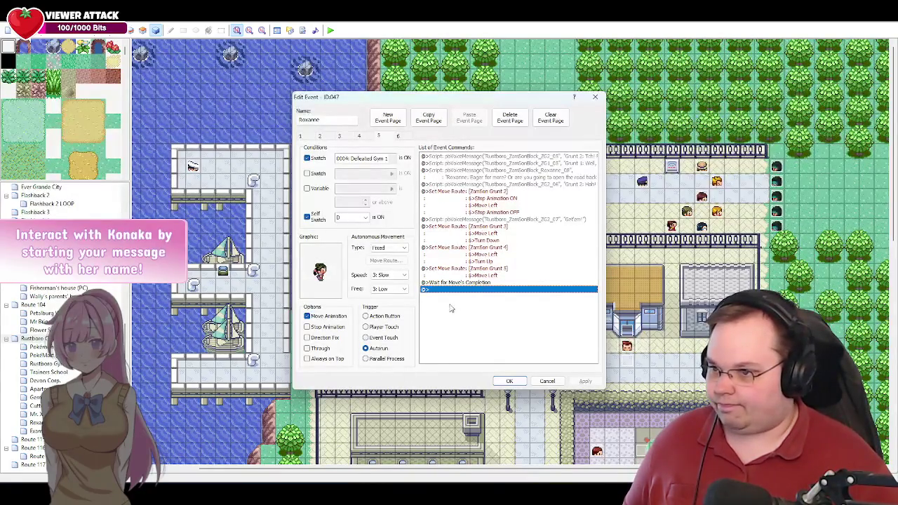
pyautogui.hotkey('alt', 'Tab')
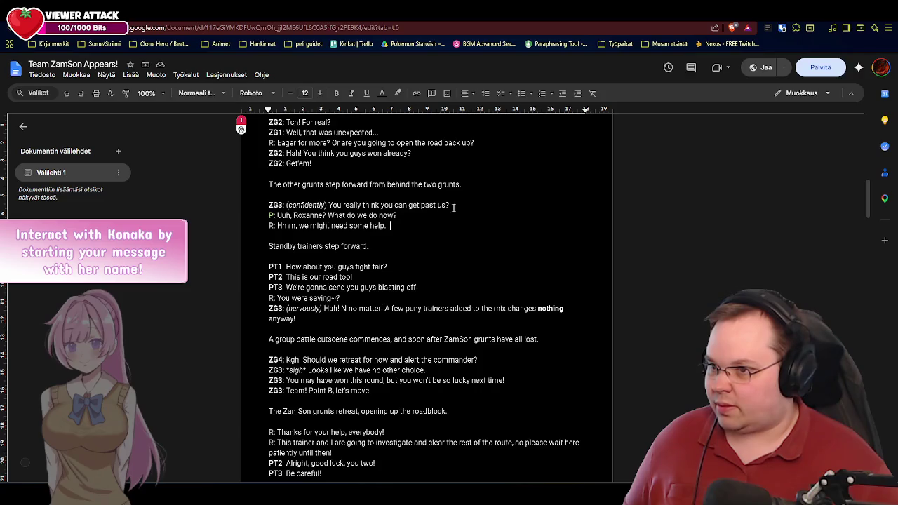
# Step: Select ZG3's line in the Doc and duplicate the ZG2_07 'Get'em!' script command below the wait
pyautogui.moveTo(450, 205); pyautogui.dragTo(329, 205)
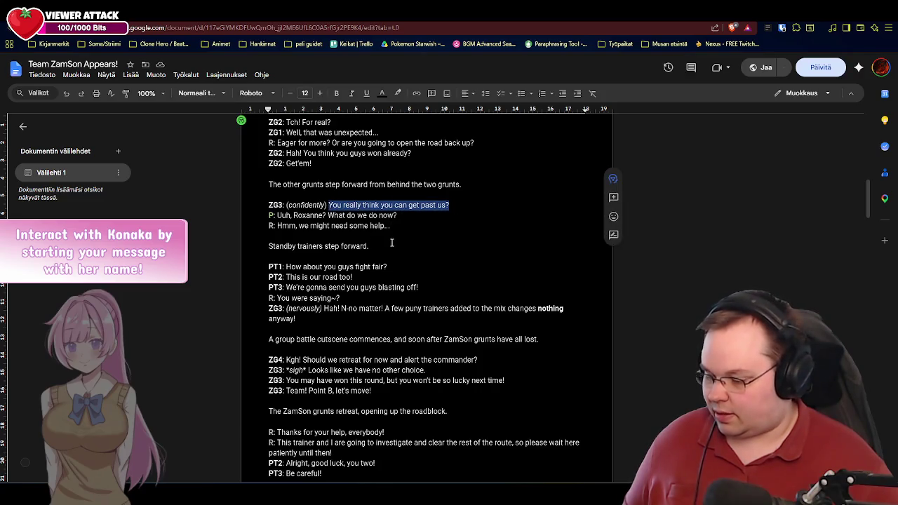
pyautogui.hotkey('alt', 'Tab')
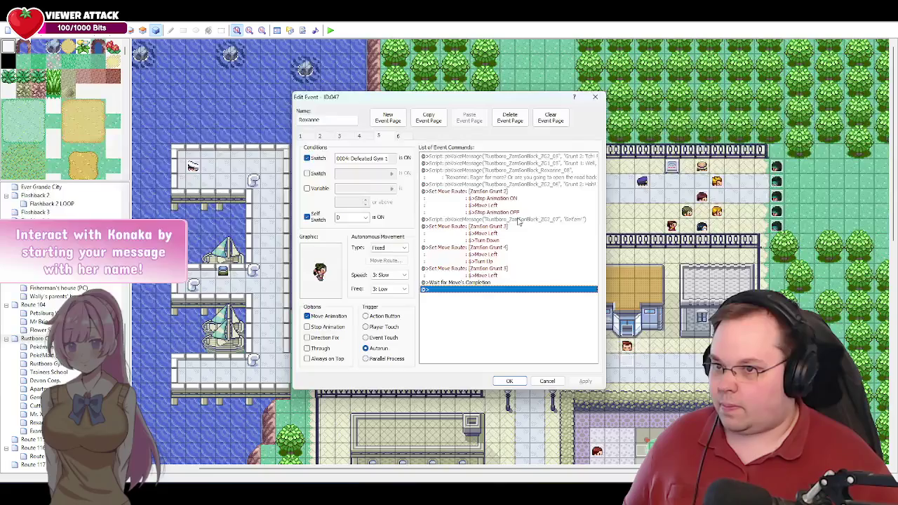
pyautogui.click(520, 219)
pyautogui.hotkey('ctrl', 'c')
pyautogui.click(460, 291)
pyautogui.hotkey('ctrl', 'v')
# Step: Change the pasted script's voice clip from ZG2_07 to ZG3_01
pyautogui.doubleClick(503, 290)
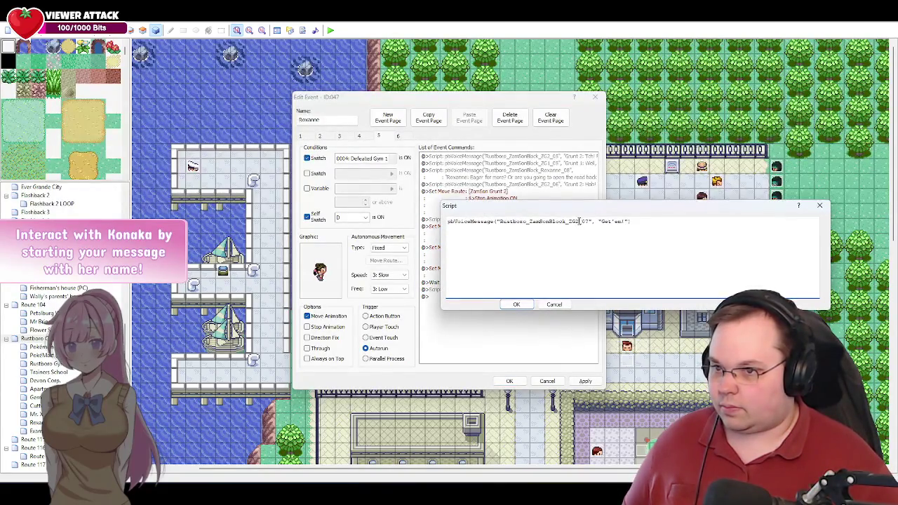
pyautogui.click(580, 221)
pyautogui.press('BackSpace')
pyautogui.write('3')
pyautogui.press('Right')
pyautogui.press('Right')
pyautogui.press('Right')
pyautogui.press('BackSpace')
pyautogui.write('1')
# Step: Replace its dialogue with 'You really think you can get past us?' and apply the event changes
pyautogui.hotkey('shift', 'Left')
pyautogui.hotkey('shift', 'Left')
pyautogui.hotkey('shift', 'Left')
pyautogui.hotkey('alt', 'Tab')
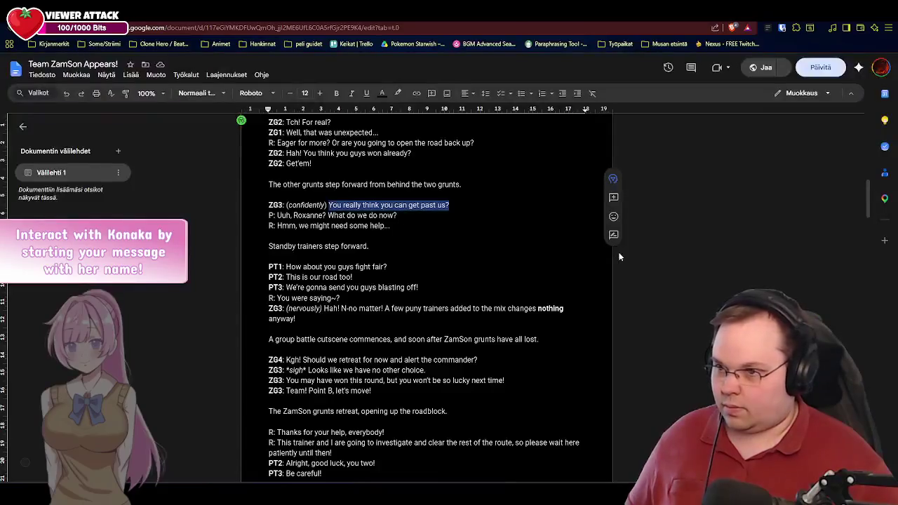
pyautogui.hotkey('ctrl', 'c')
pyautogui.hotkey('alt', 'Tab')
pyautogui.hotkey('ctrl', 'v')
pyautogui.write('"')
pyautogui.click(518, 304)
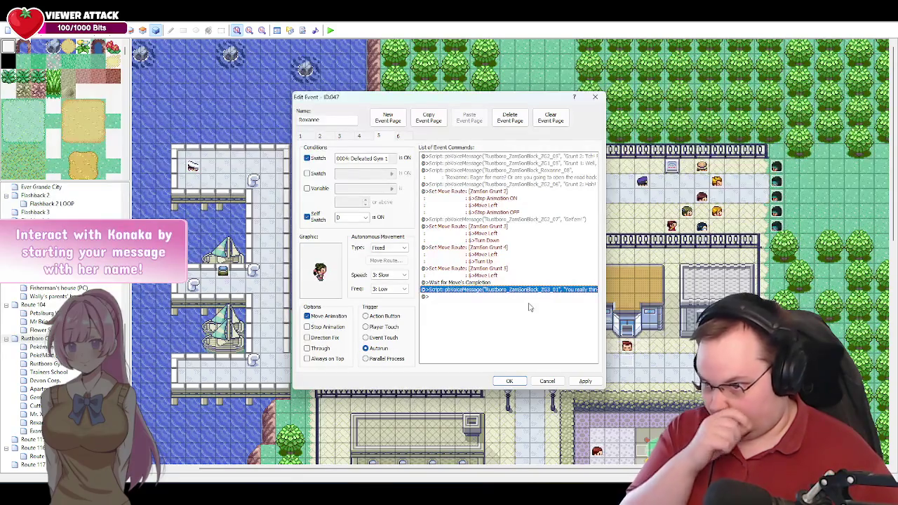
pyautogui.click(443, 297)
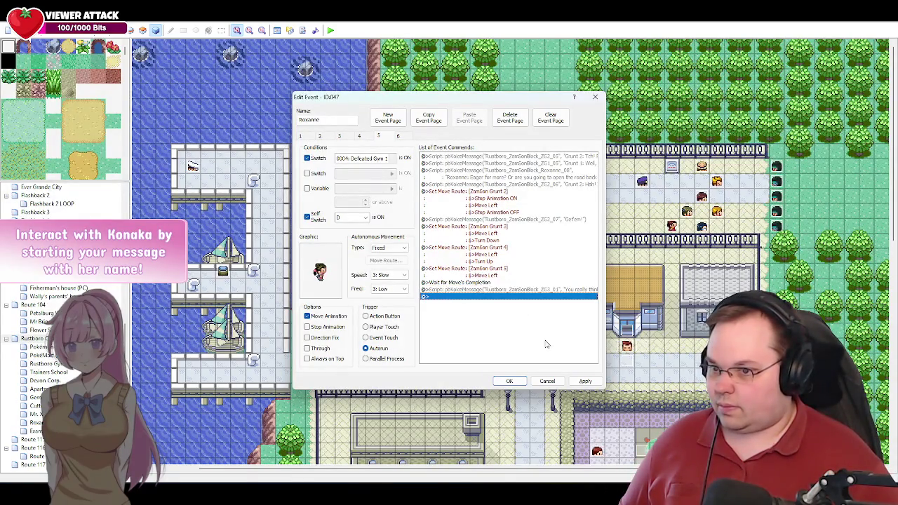
pyautogui.click(583, 379)
pyautogui.hotkey('alt', 'Tab')
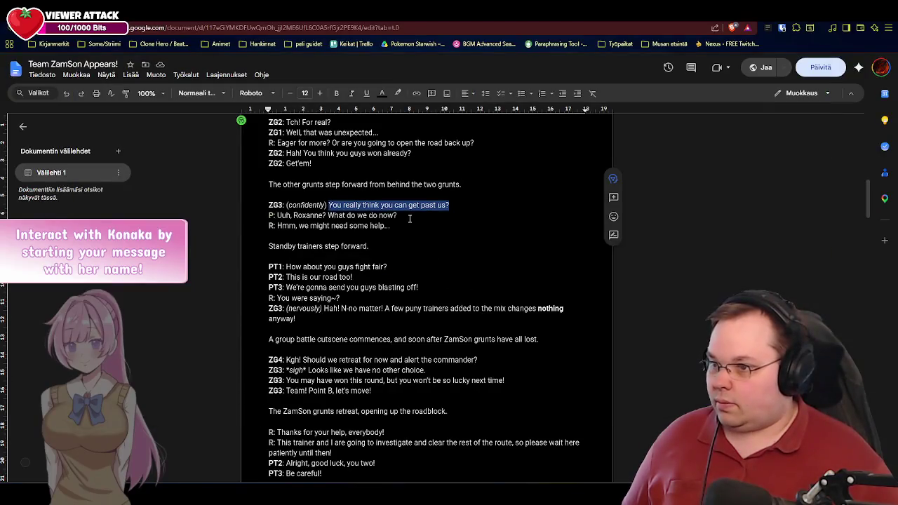
# Step: Copy the player's line 'Uuh, Roxanne? What do we do now?' and view Roxanne's page 4
pyautogui.moveTo(407, 216); pyautogui.dragTo(278, 218)
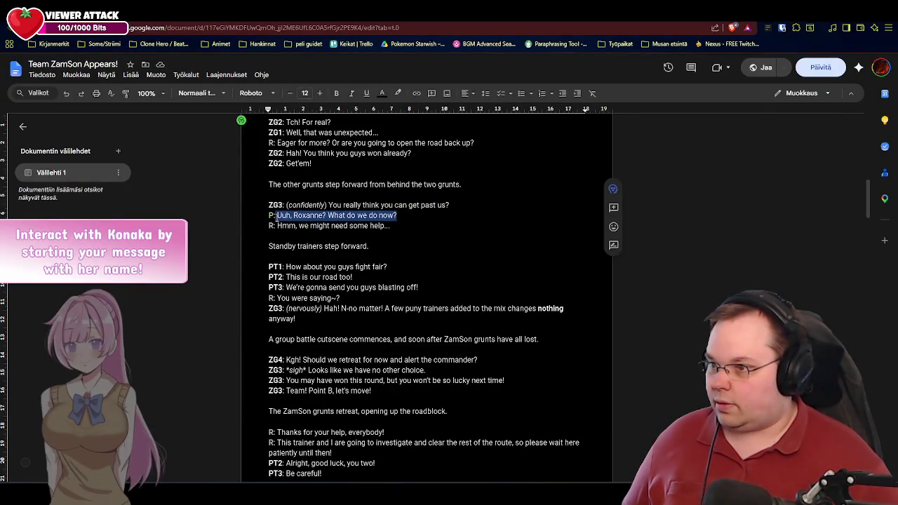
pyautogui.moveTo(397, 216); pyautogui.dragTo(279, 219)
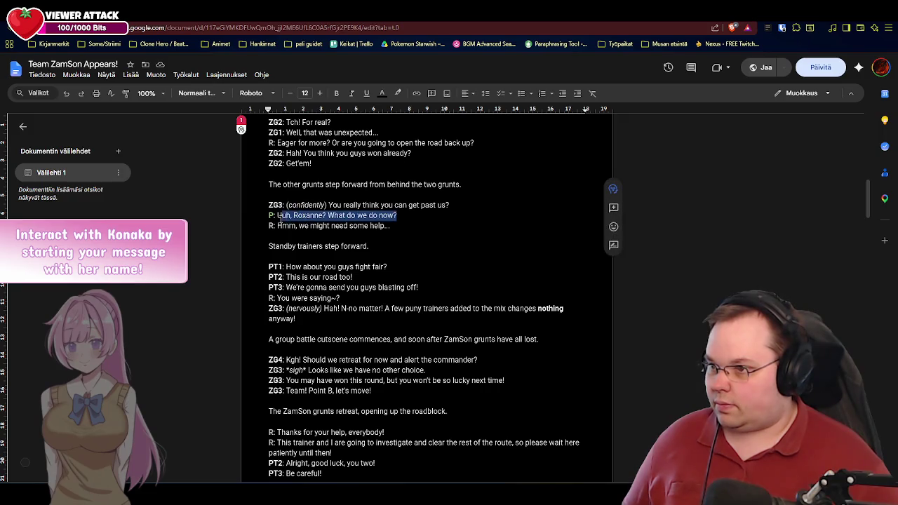
pyautogui.hotkey('ctrl', 'c')
pyautogui.hotkey('alt', 'Tab')
pyautogui.click(360, 137)
pyautogui.scroll(-3, 523, 265)
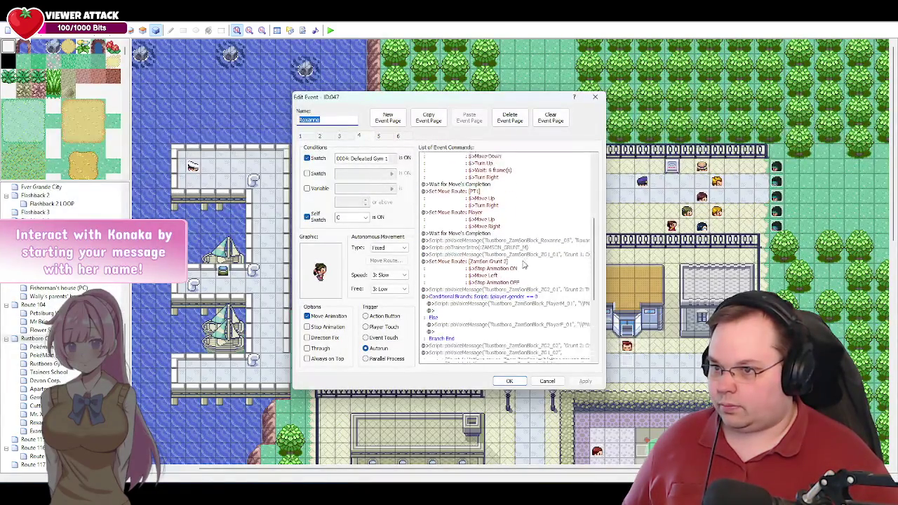
# Step: Copy the player-gender branch block from page 4 to the end of page 5
pyautogui.scroll(-2, 522, 264)
pyautogui.click(523, 259)
pyautogui.scroll(-2, 549, 271)
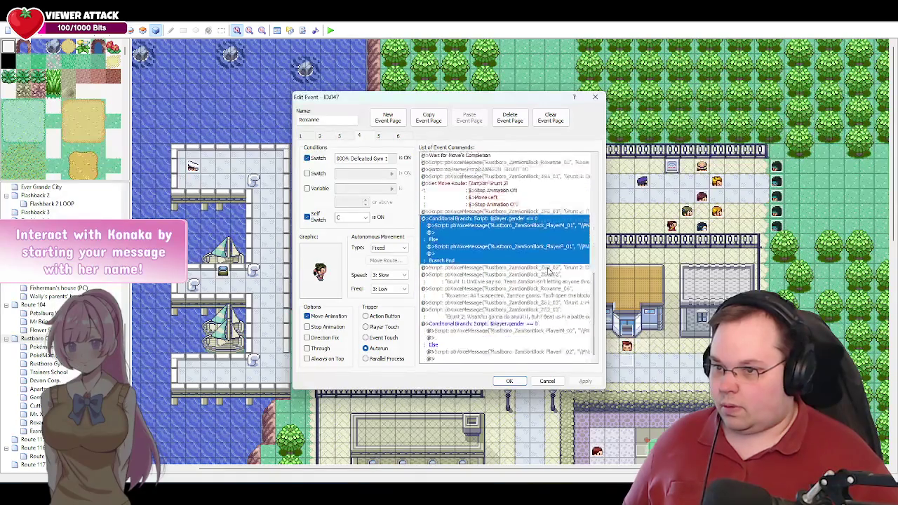
pyautogui.scroll(-3, 548, 267)
pyautogui.click(523, 266)
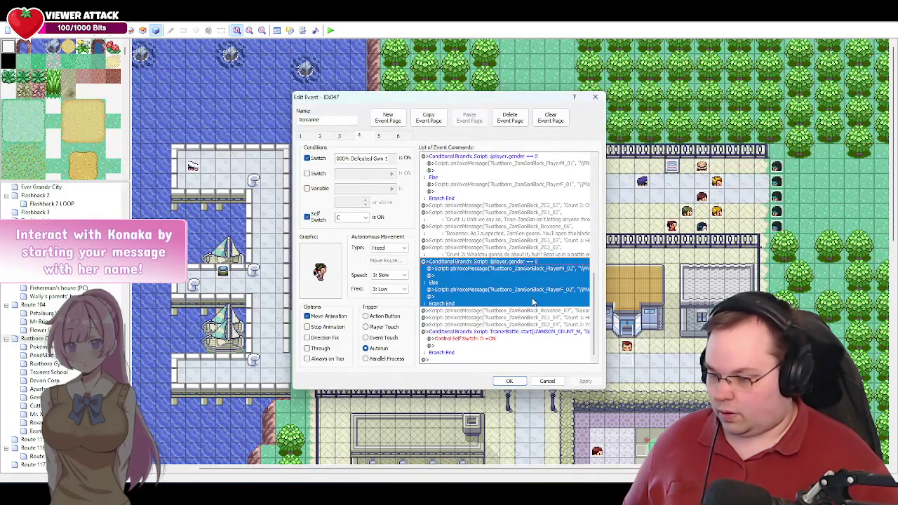
pyautogui.click(379, 138)
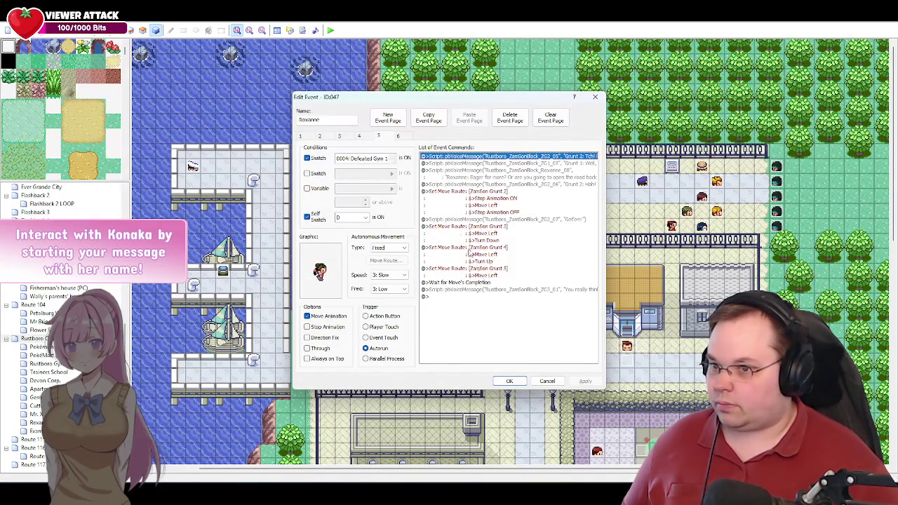
pyautogui.click(450, 296)
pyautogui.hotkey('ctrl', 'v')
# Step: Make the male line PlayerM_03 with dialogue 'Uuh, Roxanne? What do we do now?'
pyautogui.doubleClick(529, 305)
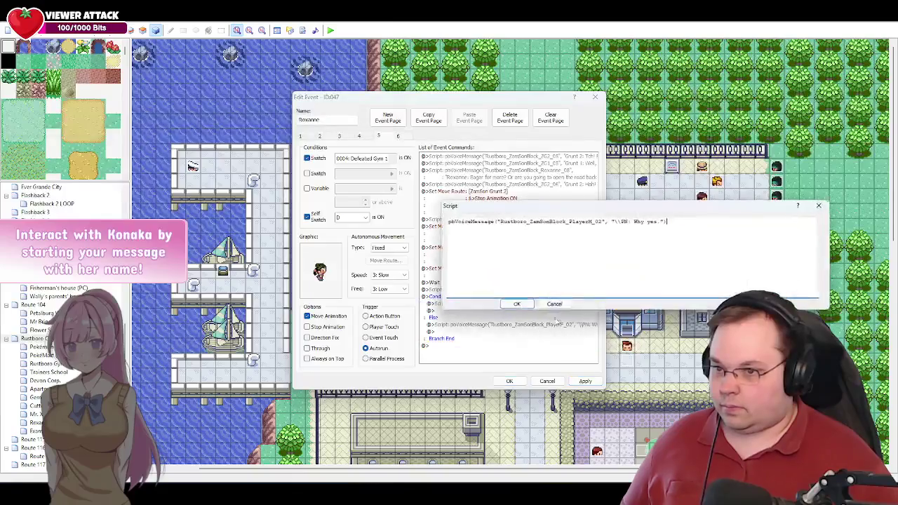
pyautogui.press('BackSpace')
pyautogui.write('3')
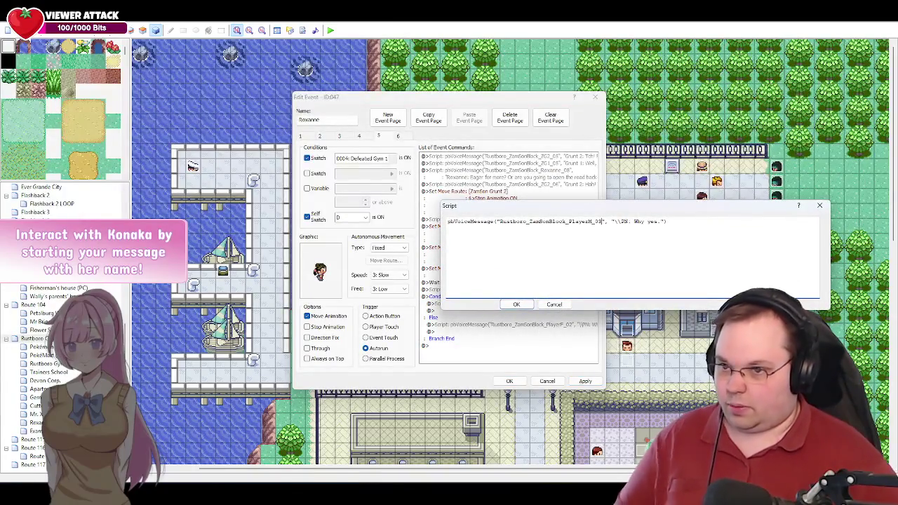
pyautogui.moveTo(660, 222); pyautogui.dragTo(636, 222)
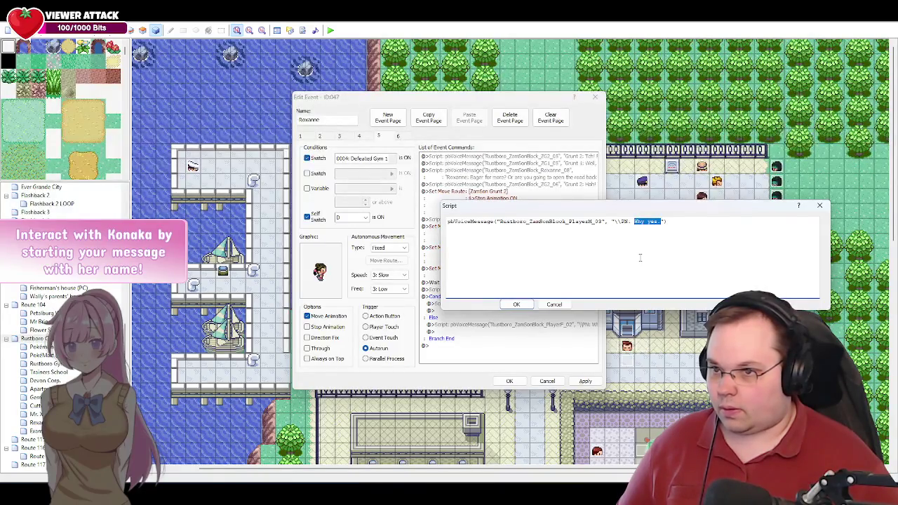
pyautogui.hotkey('alt', 'Tab')
pyautogui.hotkey('ctrl', 'c')
pyautogui.hotkey('alt', 'Tab')
pyautogui.hotkey('ctrl', 'v')
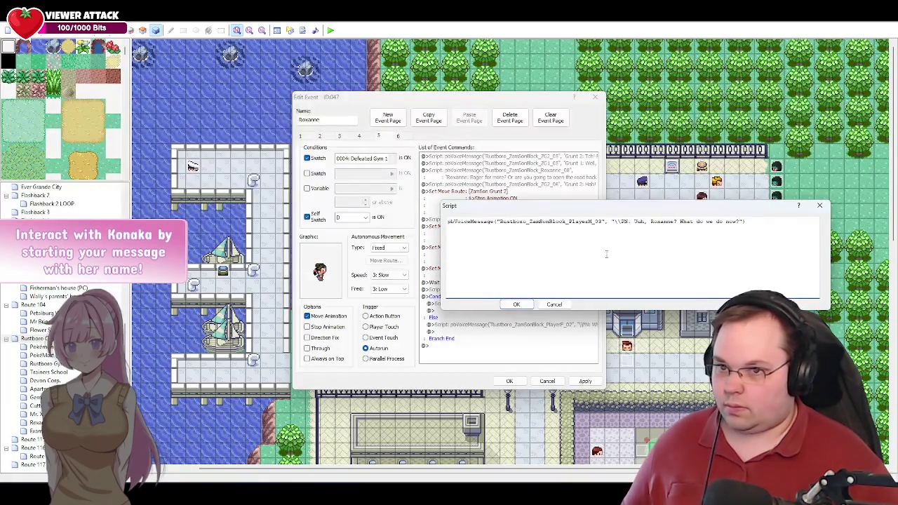
pyautogui.click(518, 304)
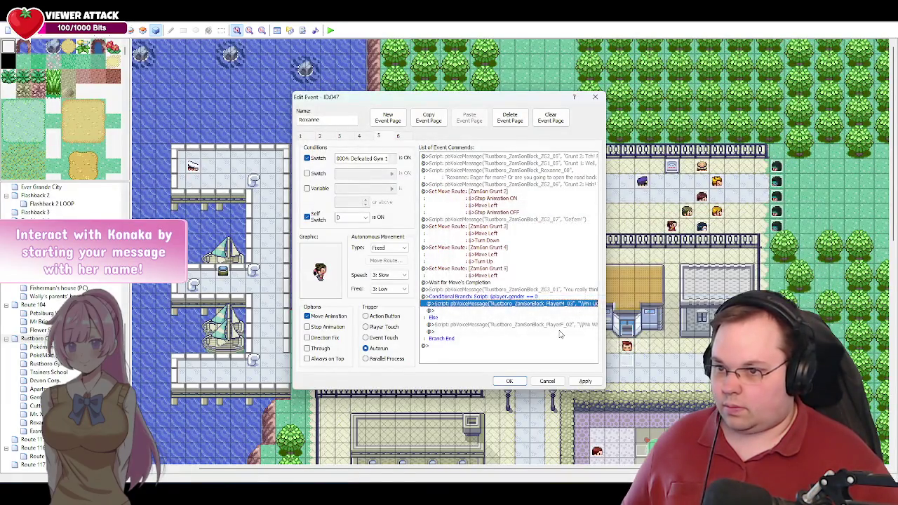
# Step: Prefix the ZG3_01 voice line's dialogue with 'Grunt 3:' and apply the changes
pyautogui.doubleClick(549, 290)
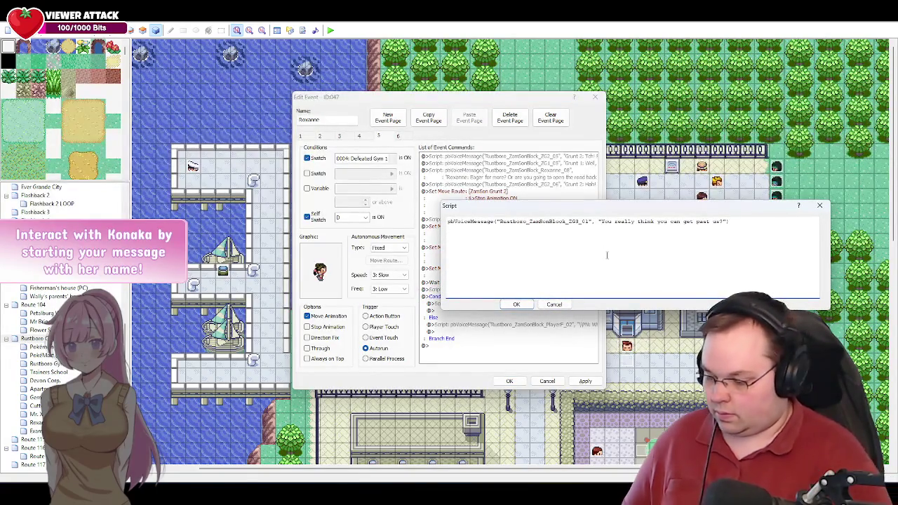
pyautogui.write('Grunt 3:')
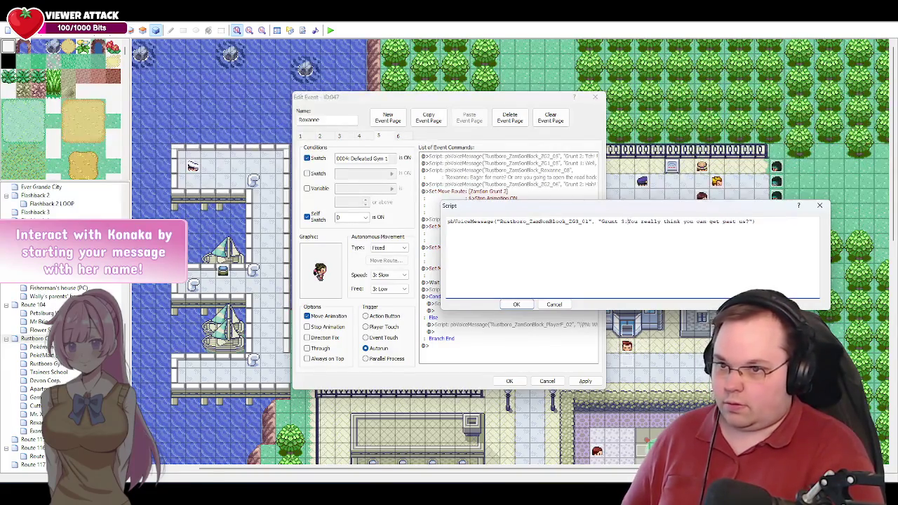
pyautogui.click(517, 304)
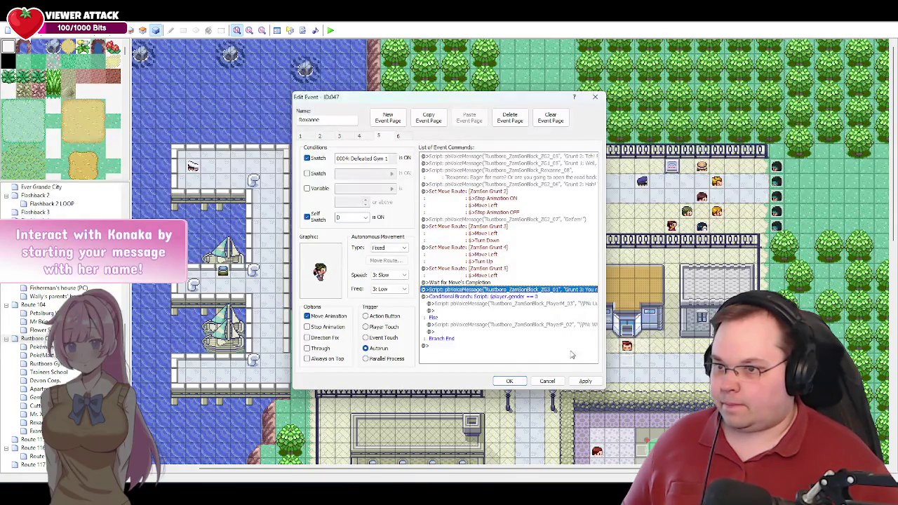
pyautogui.click(585, 380)
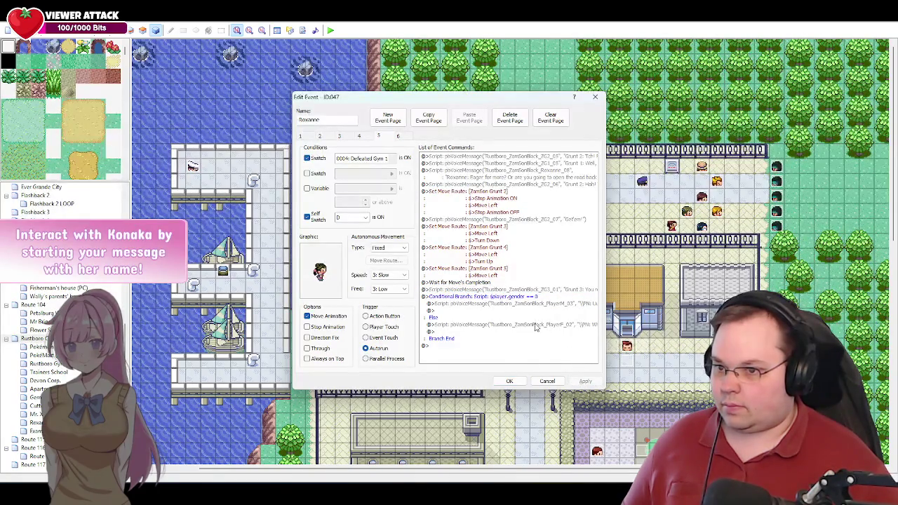
# Step: Make the female line PlayerF_03, replacing 'Why yes.' with 'Uuh, Roxanne? What do we do now?'
pyautogui.doubleClick(535, 327)
pyautogui.click(602, 221)
pyautogui.press('BackSpace')
pyautogui.write('3')
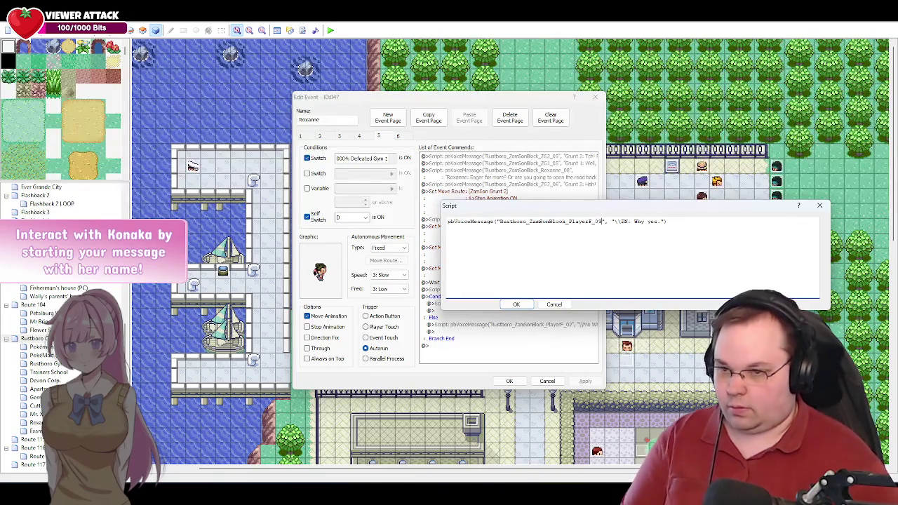
pyautogui.moveTo(660, 221); pyautogui.dragTo(636, 223)
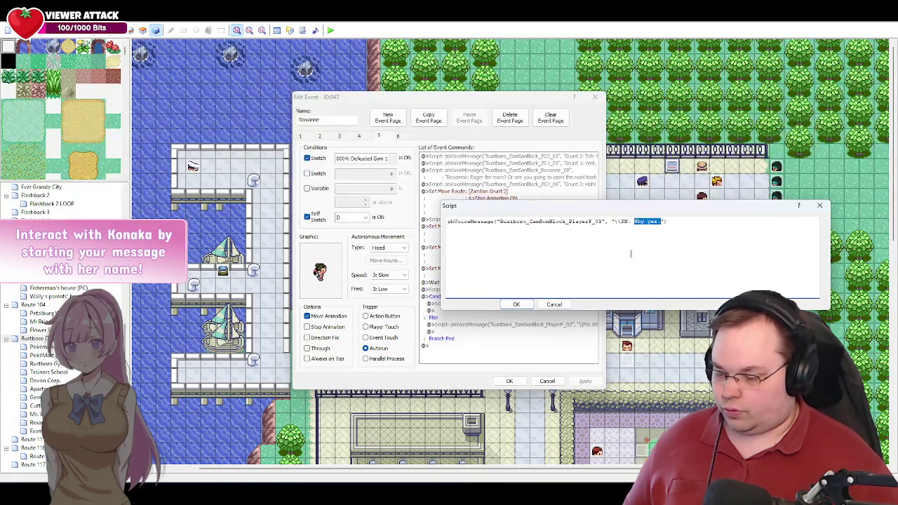
pyautogui.hotkey('ctrl', 'v')
pyautogui.click(525, 304)
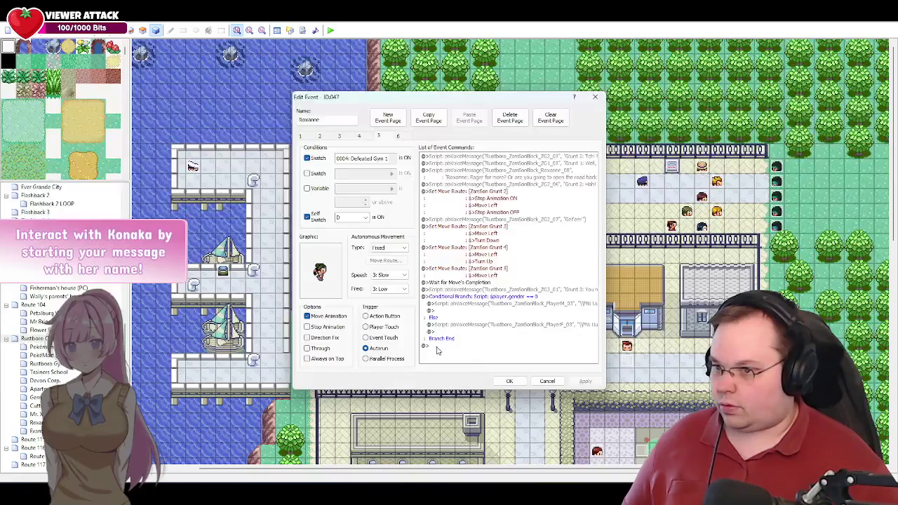
pyautogui.click(437, 346)
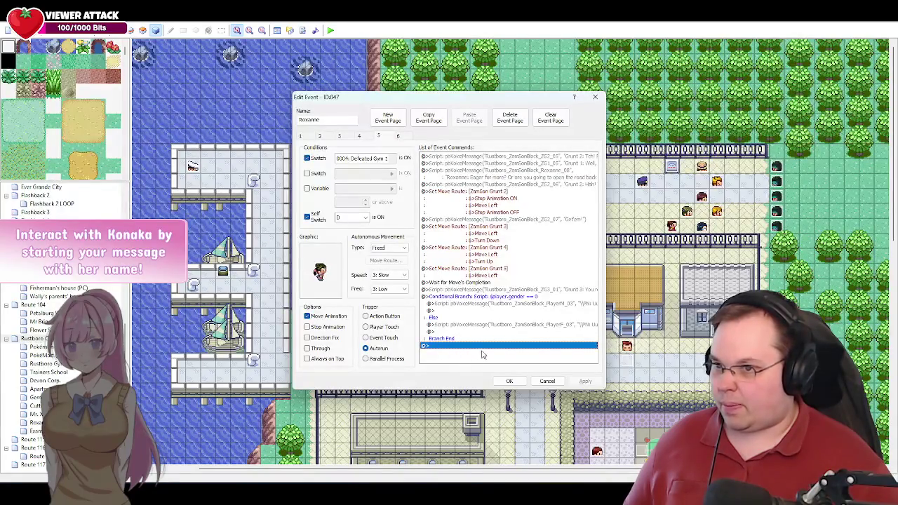
# Step: Copy Roxanne's next line from the script and duplicate her Roxanne_08 voice command below the branch
pyautogui.hotkey('alt', 'Tab')
pyautogui.moveTo(397, 230); pyautogui.dragTo(279, 228)
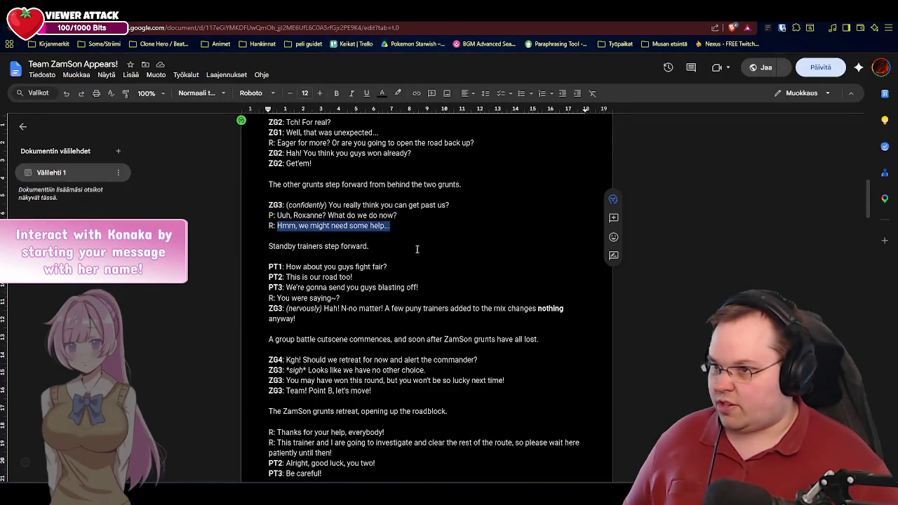
pyautogui.hotkey('alt', 'Tab')
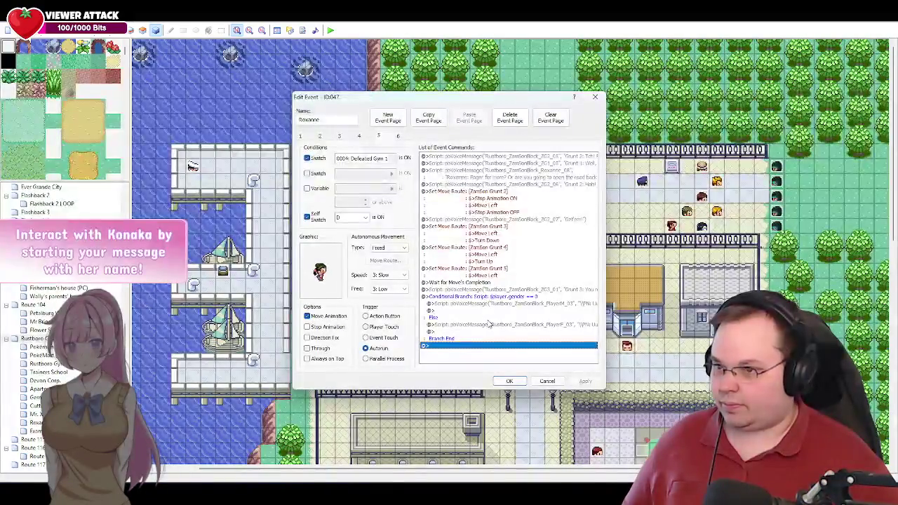
pyautogui.click(365, 137)
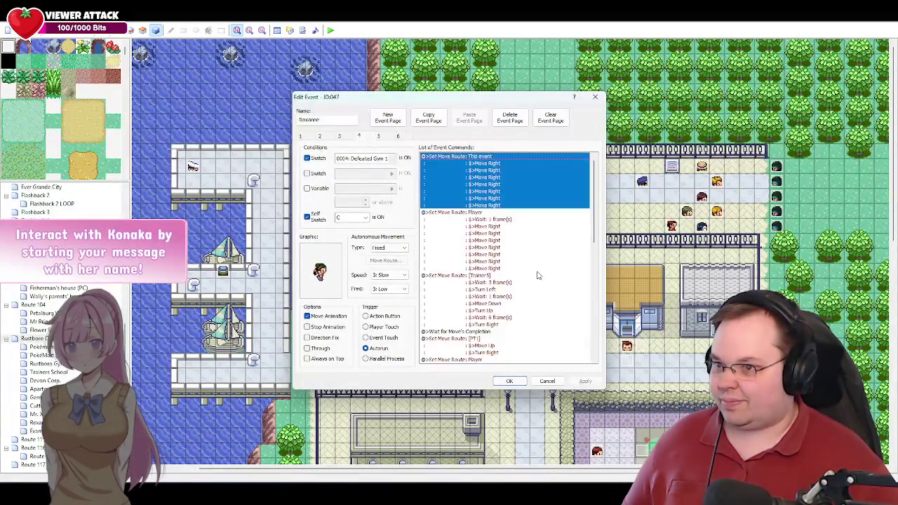
pyautogui.moveTo(591, 239); pyautogui.dragTo(594, 354)
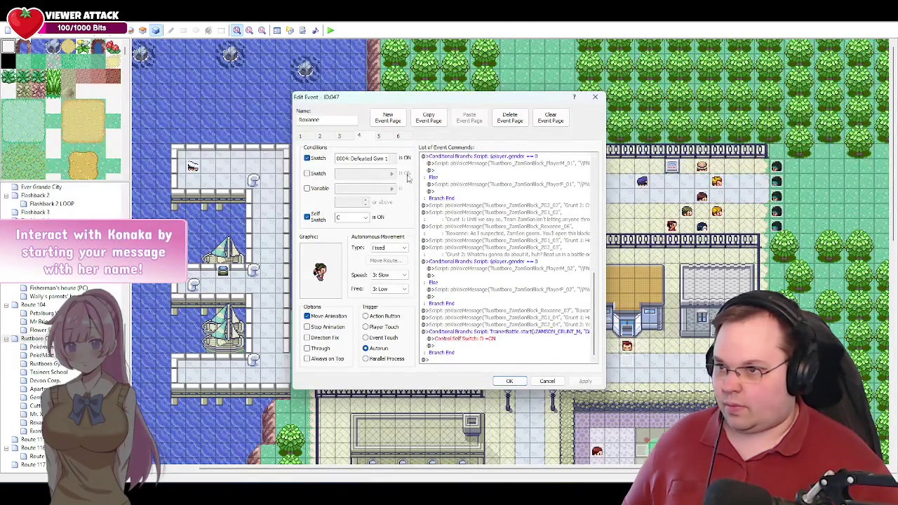
pyautogui.click(385, 137)
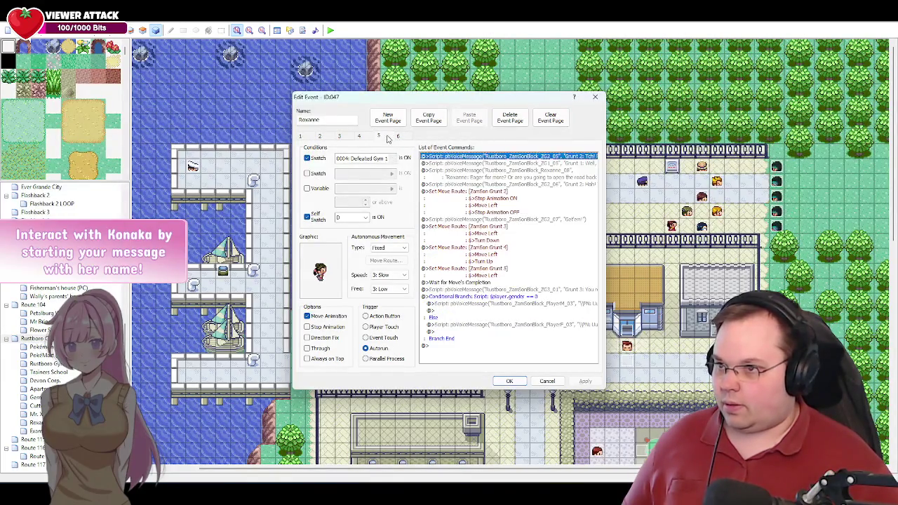
pyautogui.click(535, 177)
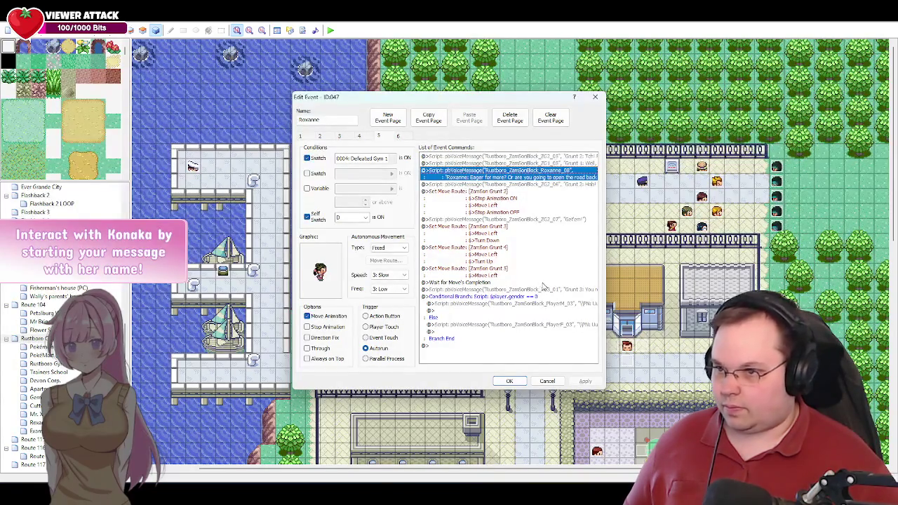
pyautogui.click(444, 346)
pyautogui.hotkey('ctrl', 'v')
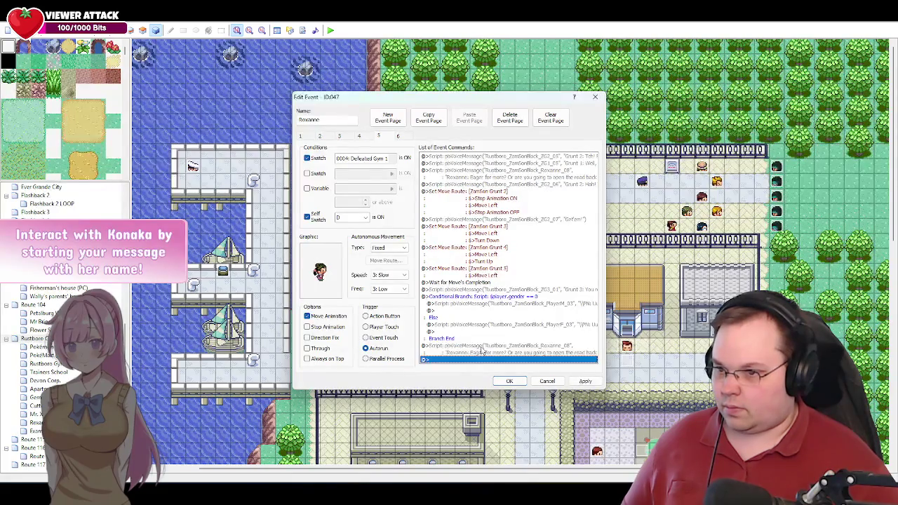
# Step: Edit the copy to Roxanne_09 saying 'Hmm, we might need some help...' on one line, then apply
pyautogui.doubleClick(483, 349)
pyautogui.write('9')
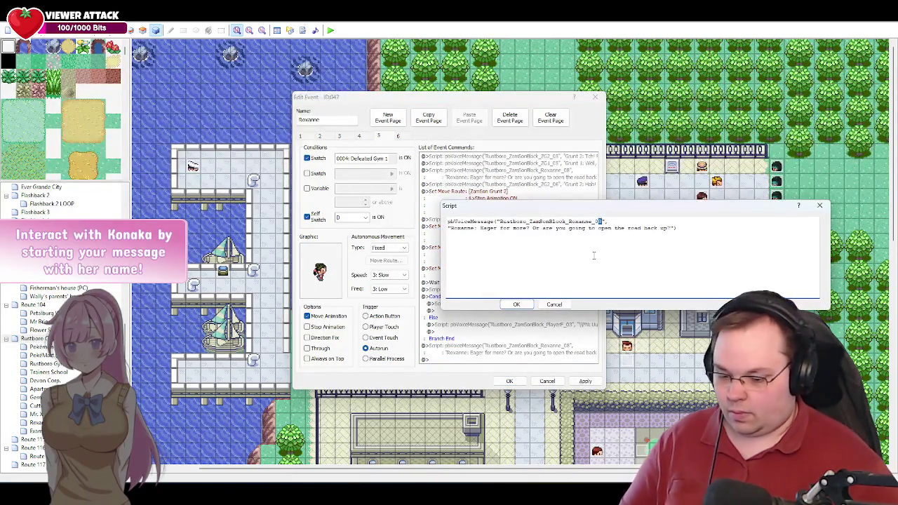
pyautogui.moveTo(671, 228); pyautogui.dragTo(480, 232)
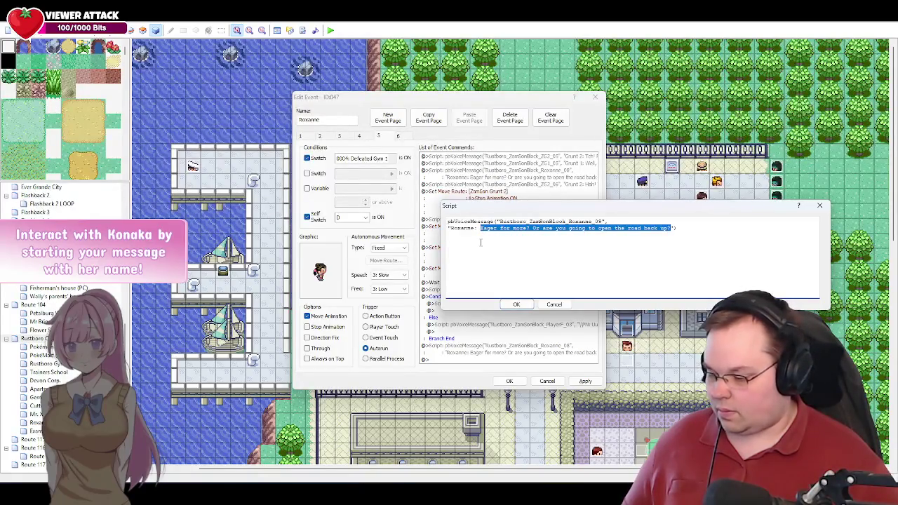
pyautogui.hotkey('alt', 'Tab')
pyautogui.hotkey('ctrl', 'c')
pyautogui.hotkey('alt', 'Tab')
pyautogui.hotkey('ctrl', 'v')
pyautogui.click(449, 228)
pyautogui.press('BackSpace')
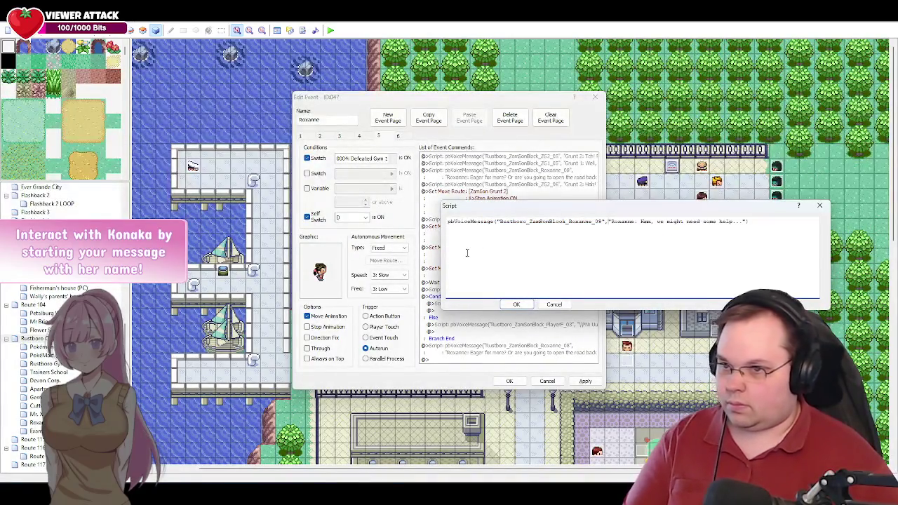
pyautogui.click(517, 304)
pyautogui.click(585, 381)
pyautogui.hotkey('alt', 'Tab')
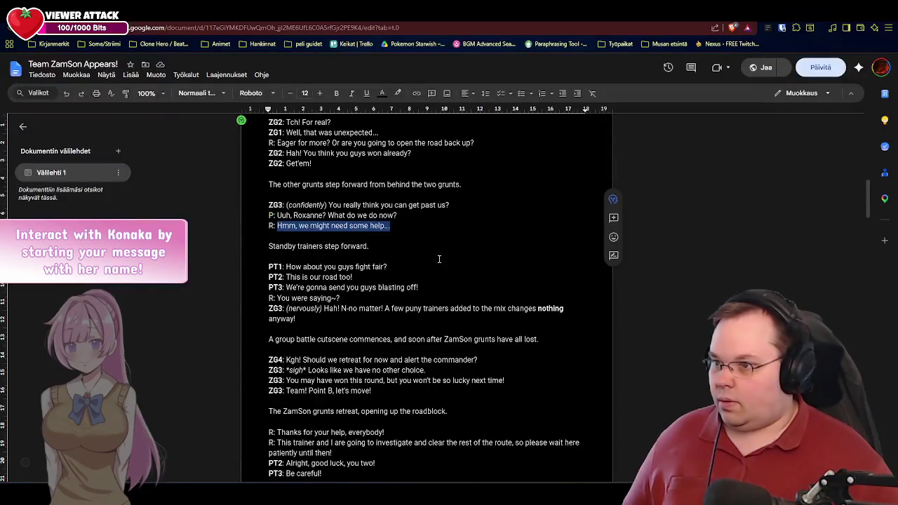
pyautogui.click(430, 250)
pyautogui.scroll(-1, 413, 223)
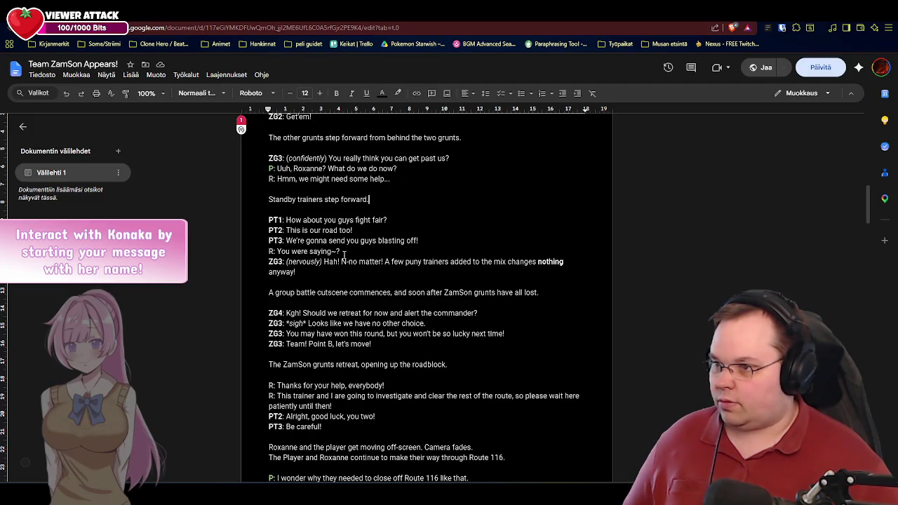
pyautogui.hotkey('alt', 'Tab')
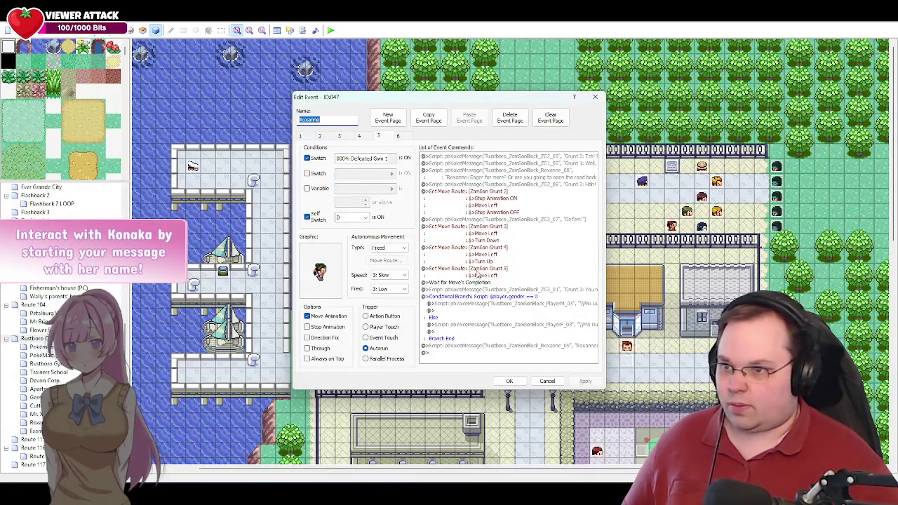
# Step: Add a 5-frame wait at the end of page 5
pyautogui.doubleClick(439, 358)
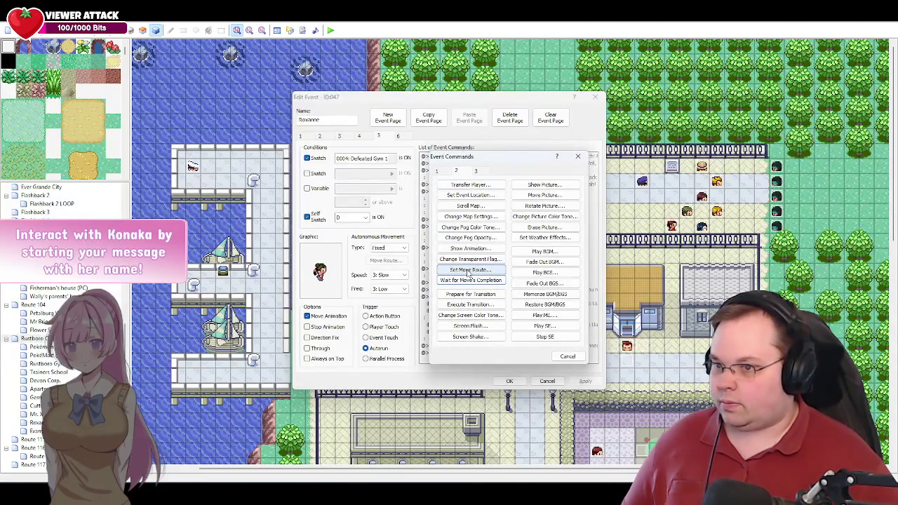
pyautogui.click(437, 171)
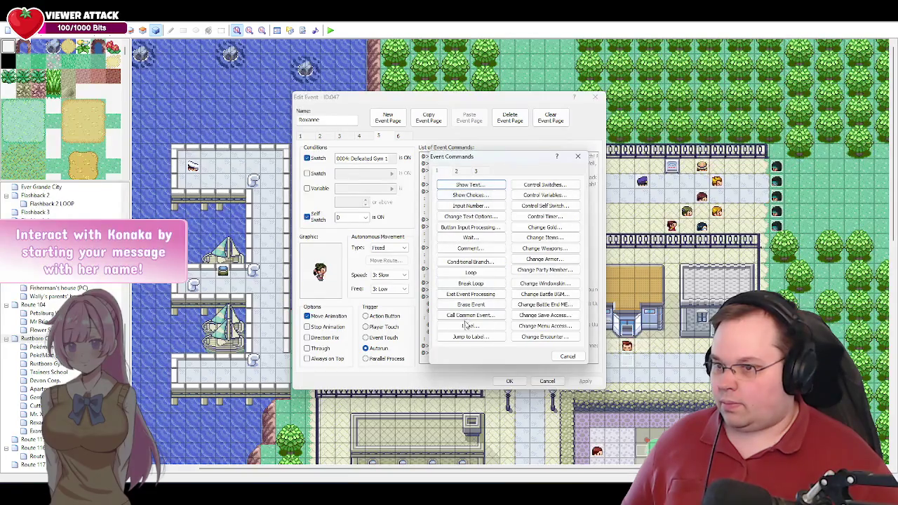
pyautogui.click(470, 238)
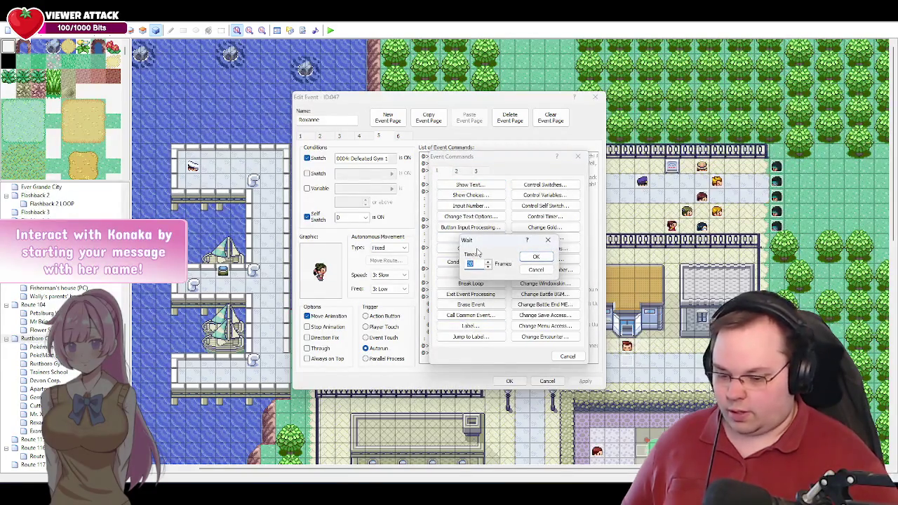
pyautogui.write('5')
pyautogui.press('Return')
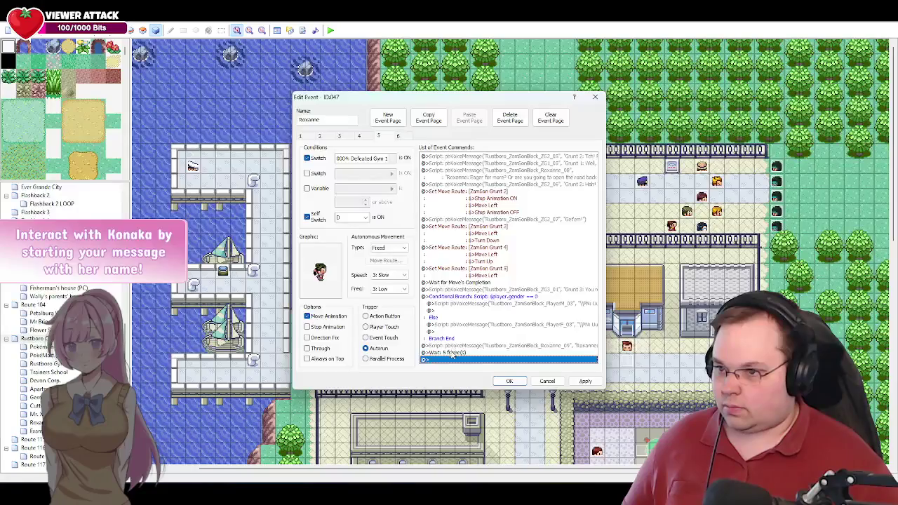
# Step: Move Roxanne's voice line below the wait and lengthen the wait to 10 frames
pyautogui.click(452, 353)
pyautogui.hotkey('ctrl', 'x')
pyautogui.click(450, 345)
pyautogui.hotkey('ctrl', 'v')
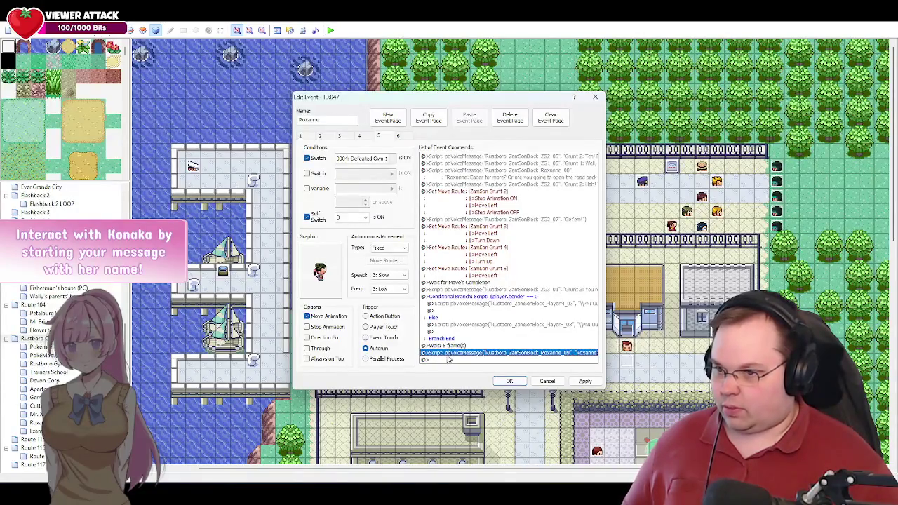
pyautogui.doubleClick(451, 345)
pyautogui.write('10')
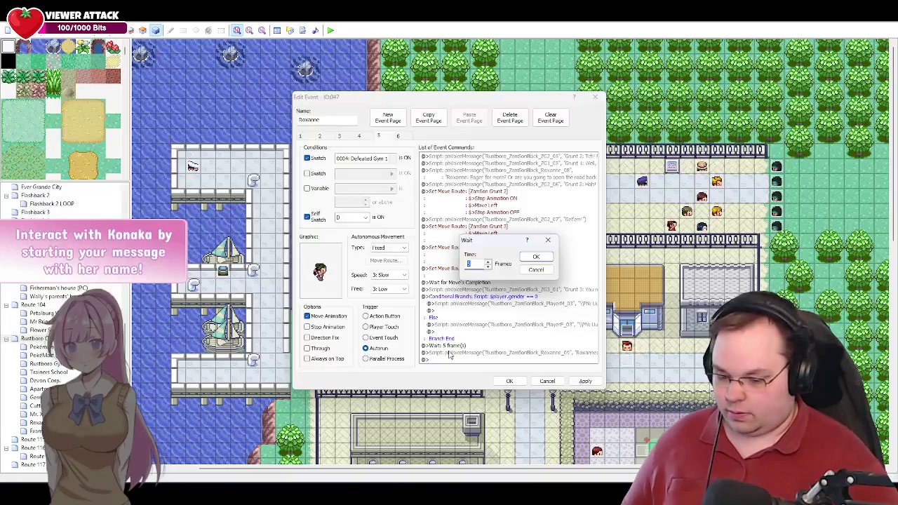
pyautogui.press('Return')
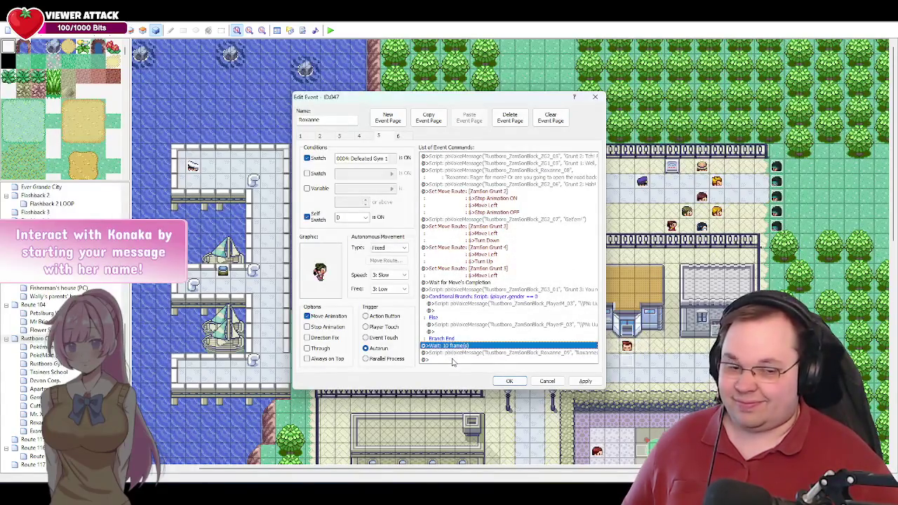
# Step: Review Roxanne's voice line, then begin a new command at the end of page 5
pyautogui.click(450, 362)
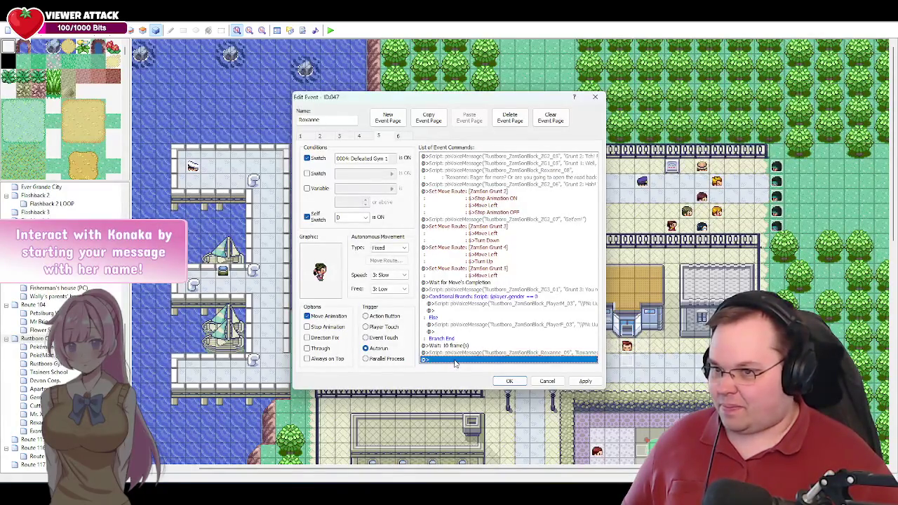
pyautogui.doubleClick(465, 354)
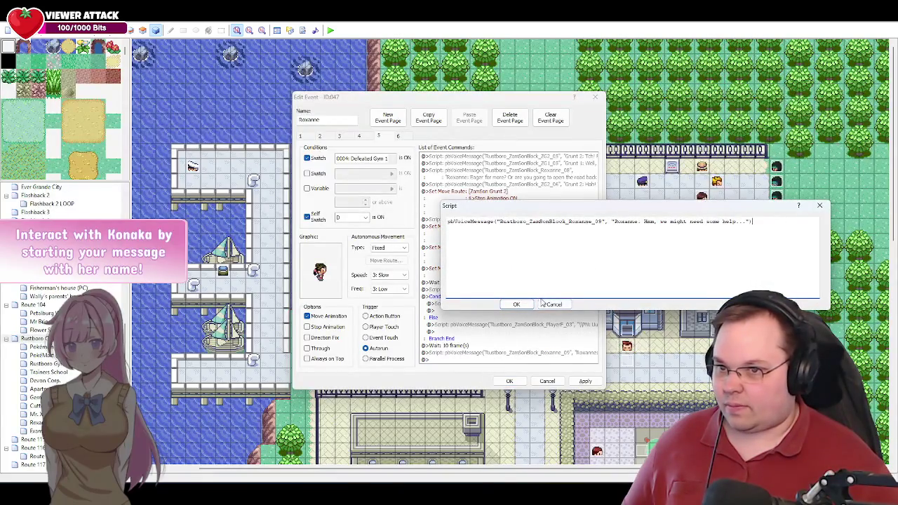
pyautogui.click(516, 304)
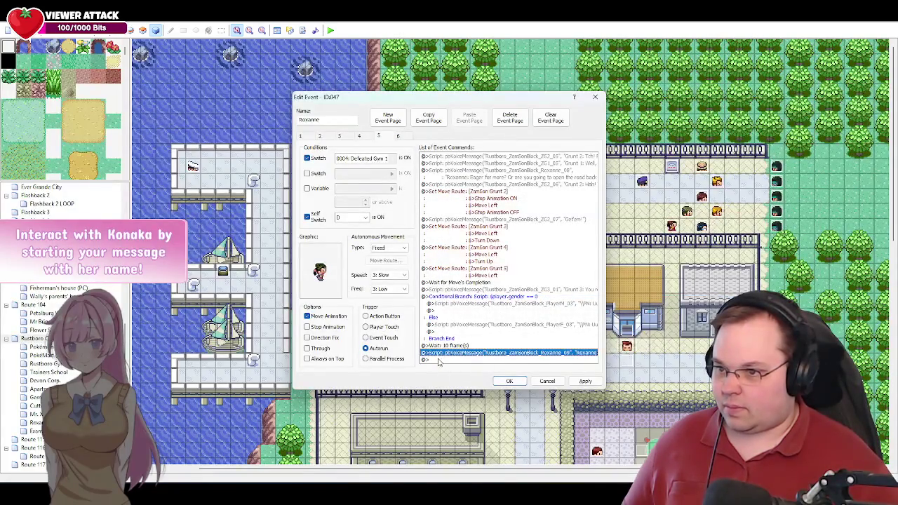
pyautogui.click(437, 360)
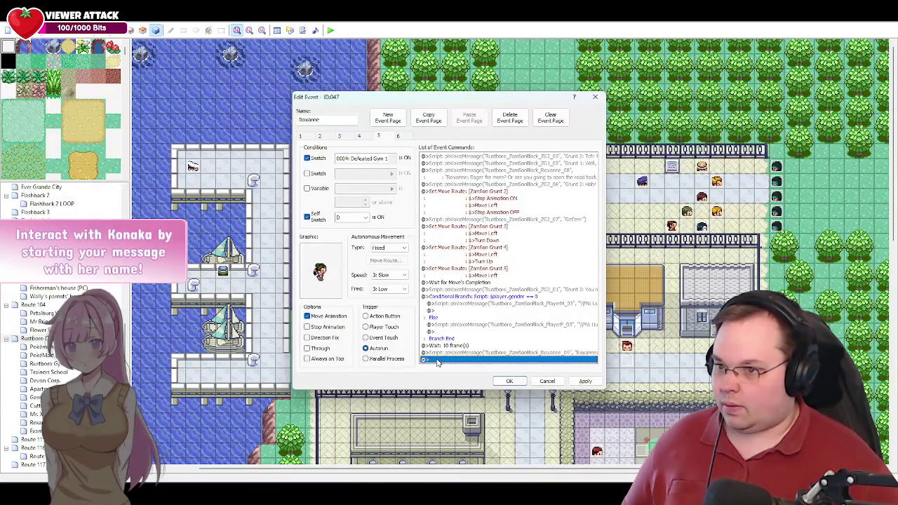
pyautogui.doubleClick(437, 360)
pyautogui.click(456, 172)
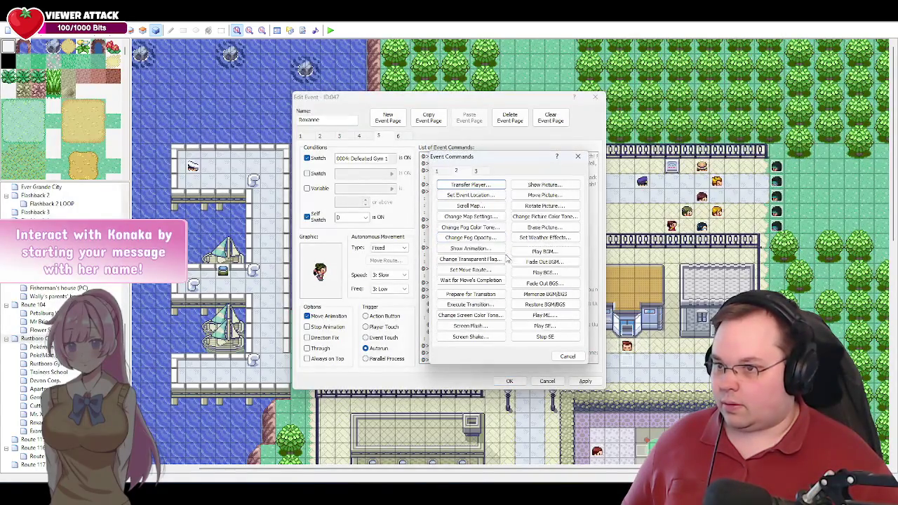
# Step: Add a move route for 030: PT1 that waits 4 frames, then steps forward twice
pyautogui.click(471, 265)
pyautogui.click(419, 180)
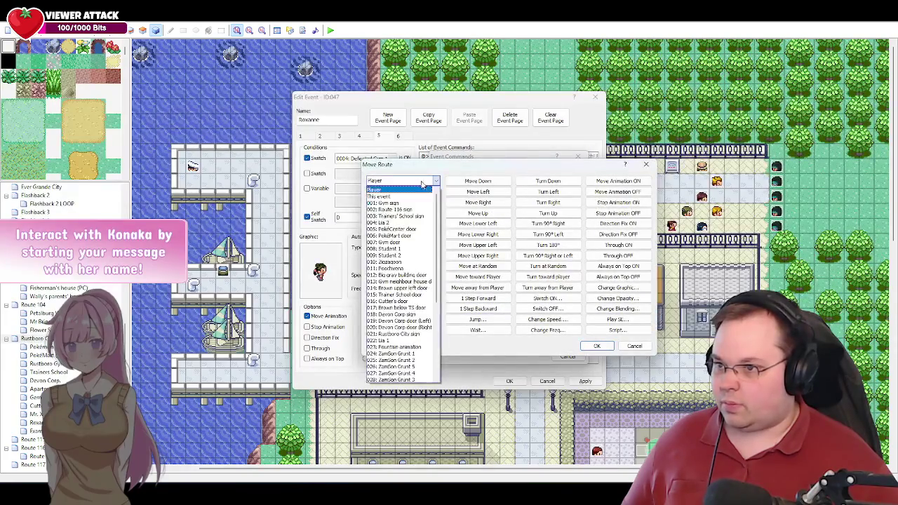
pyautogui.scroll(-3, 411, 309)
pyautogui.scroll(-2, 412, 327)
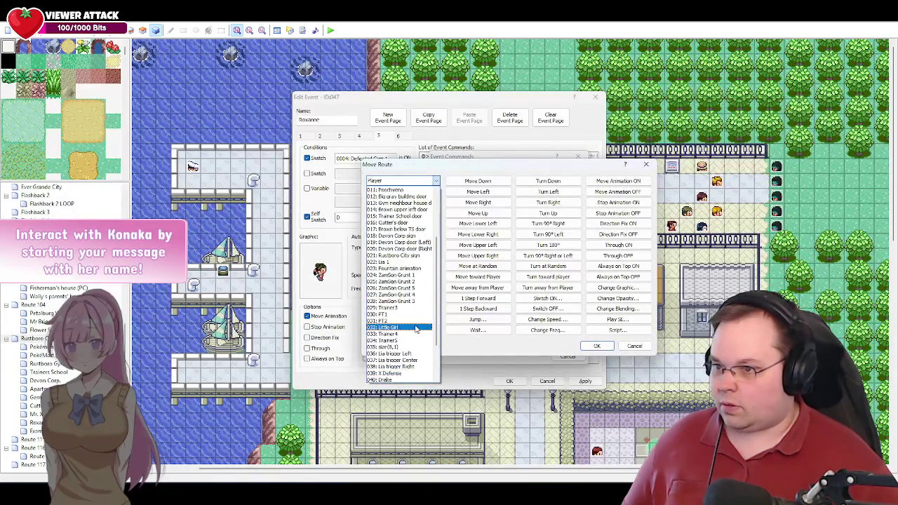
pyautogui.scroll(-3, 395, 319)
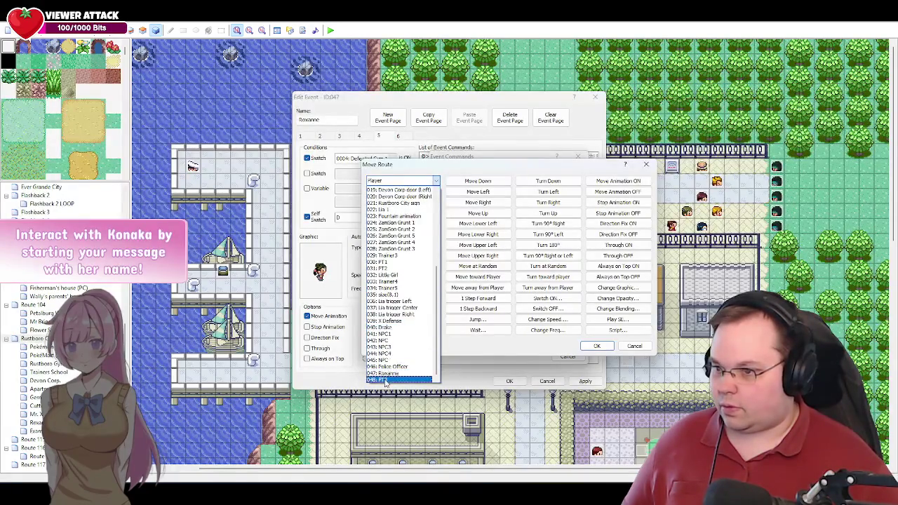
pyautogui.click(397, 263)
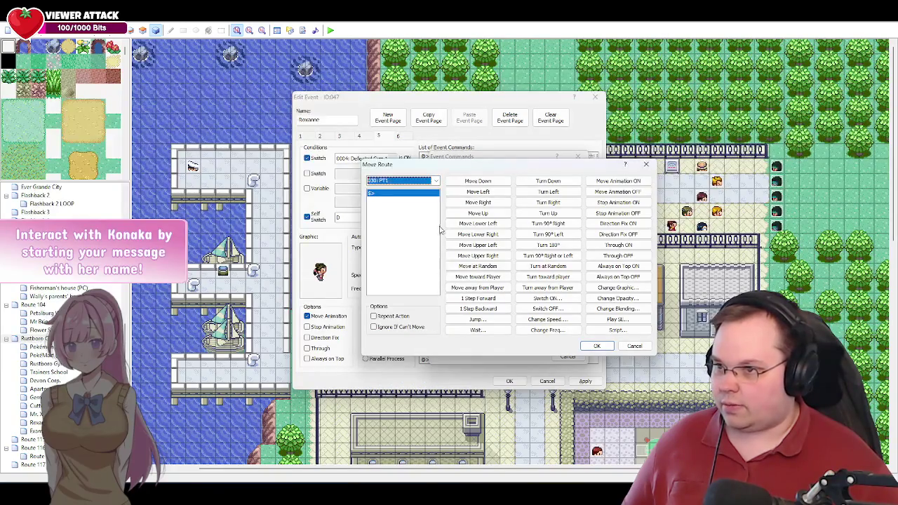
pyautogui.click(478, 330)
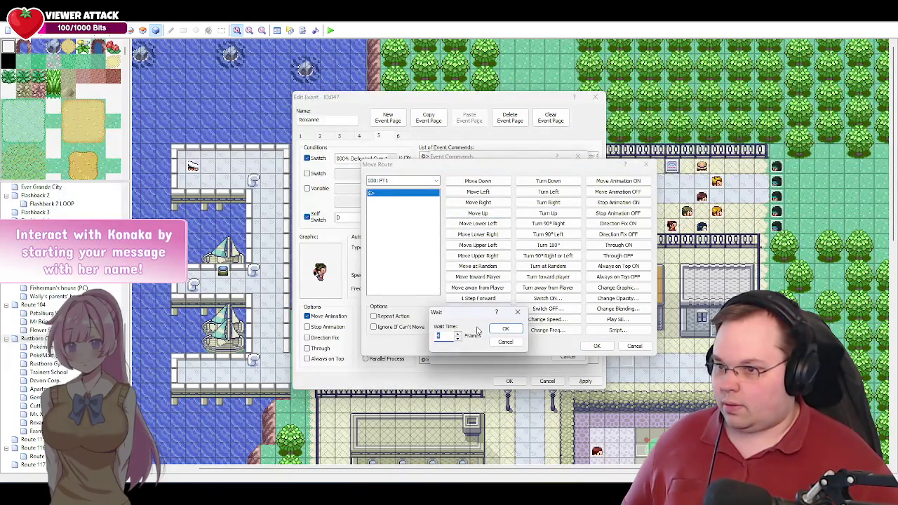
pyautogui.click(498, 330)
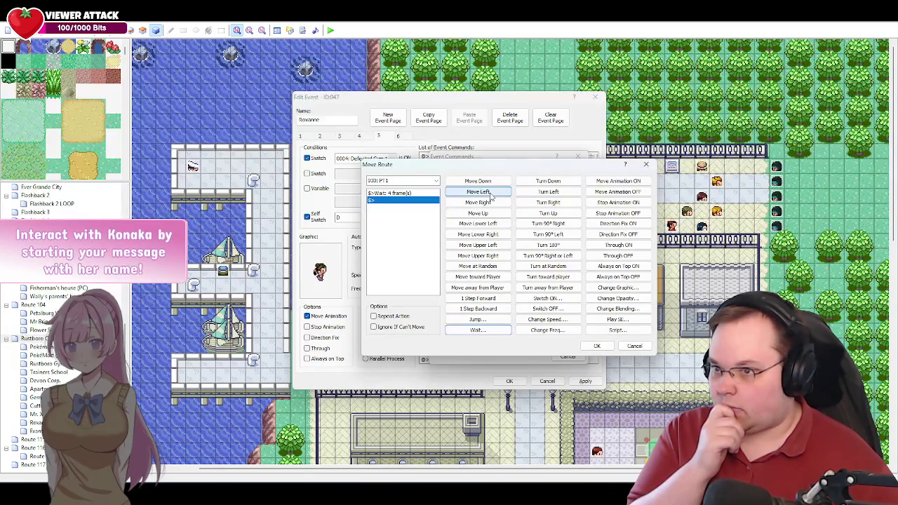
pyautogui.doubleClick(478, 299)
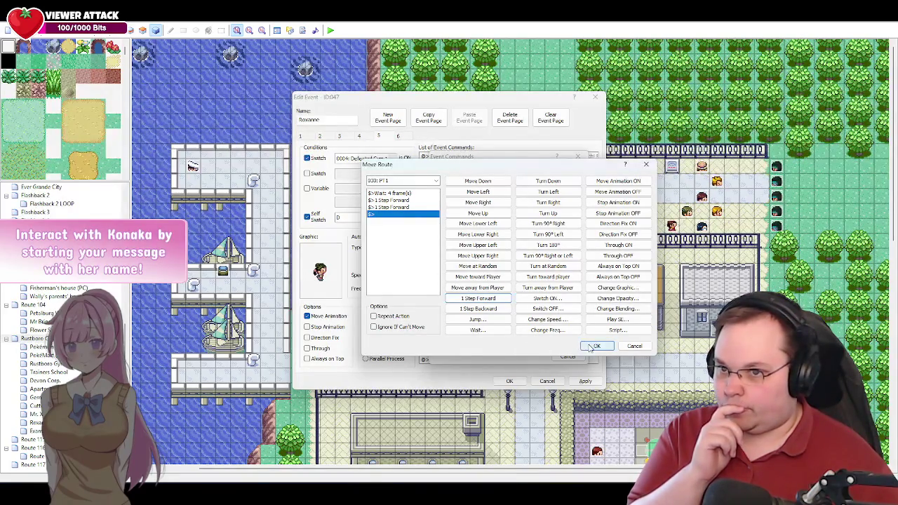
pyautogui.click(594, 347)
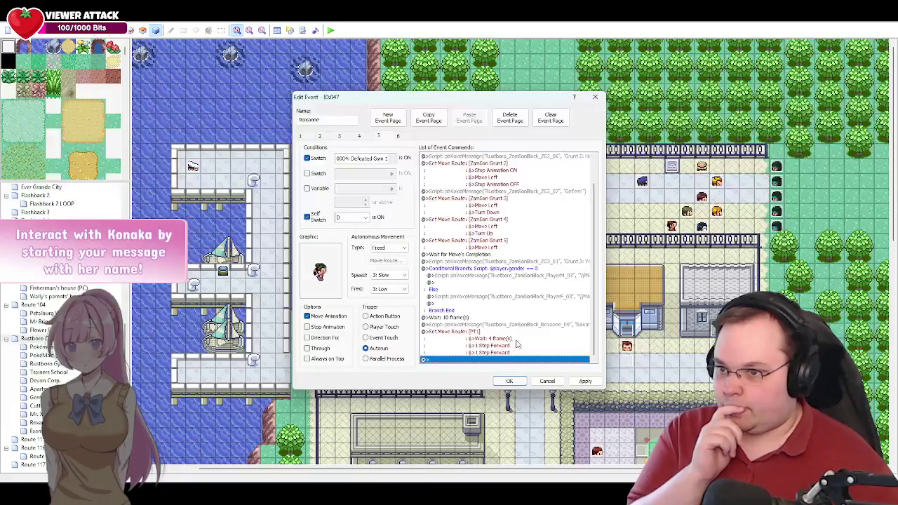
# Step: Add a move route for 031: PT2 stepping forward twice
pyautogui.doubleClick(443, 360)
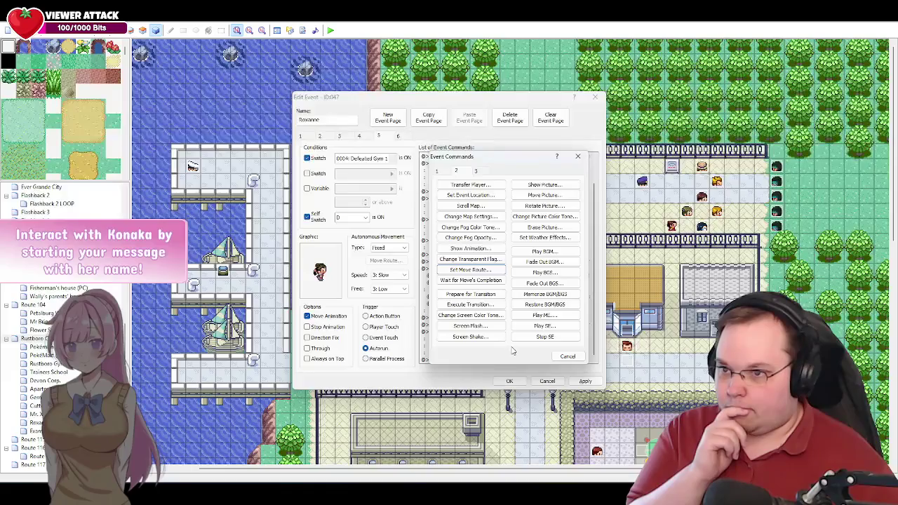
pyautogui.click(486, 271)
pyautogui.click(426, 184)
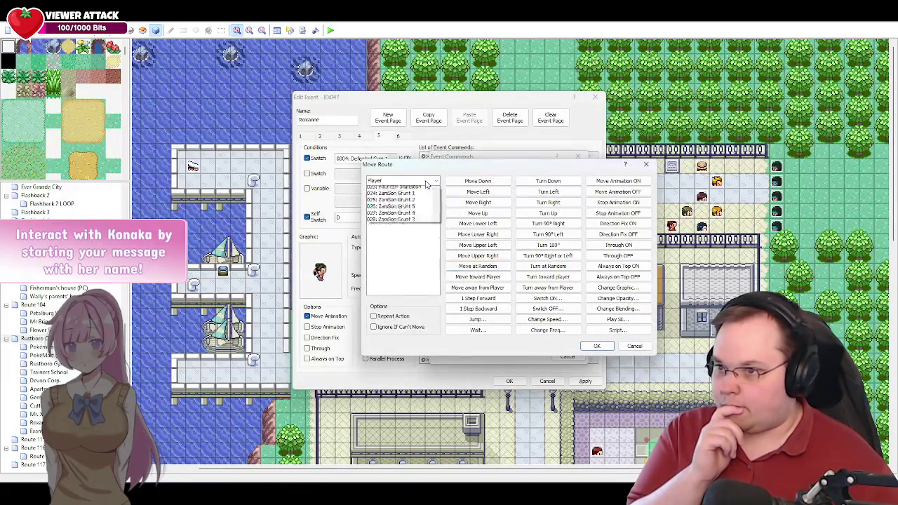
pyautogui.scroll(-5, 397, 294)
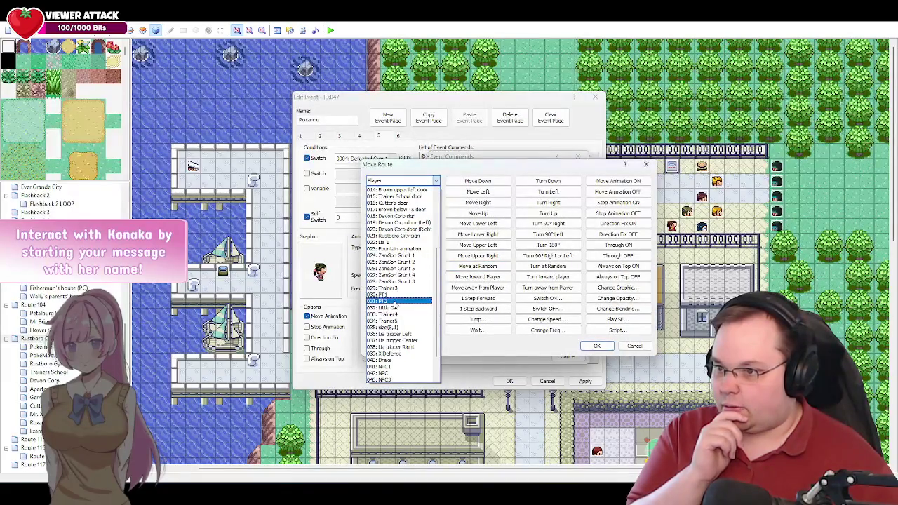
pyautogui.click(395, 301)
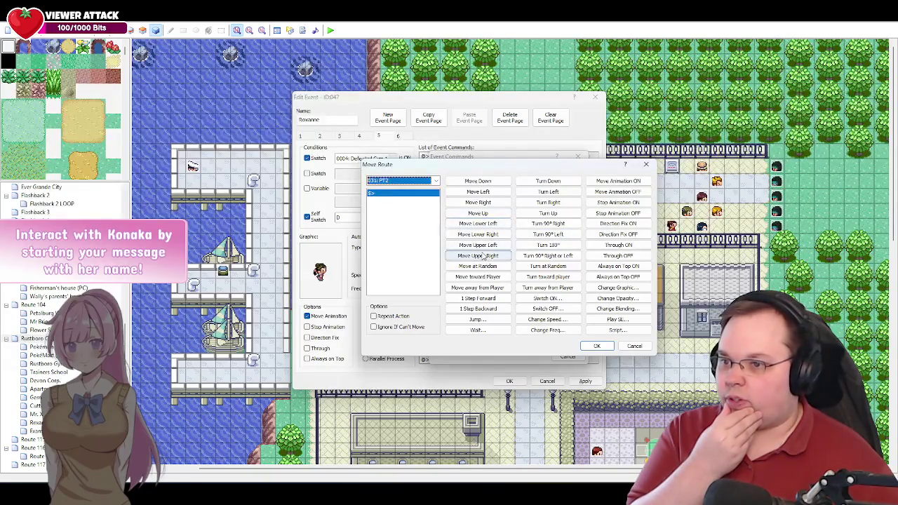
pyautogui.doubleClick(486, 300)
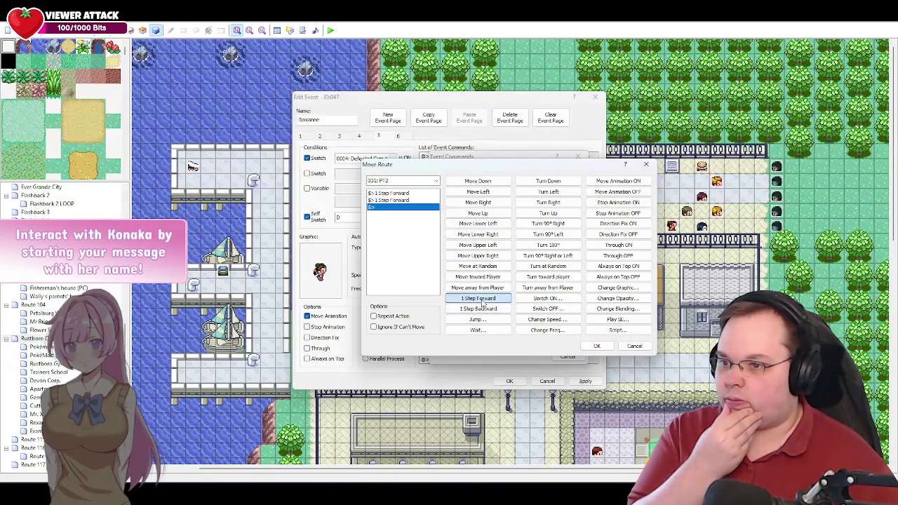
pyautogui.click(596, 346)
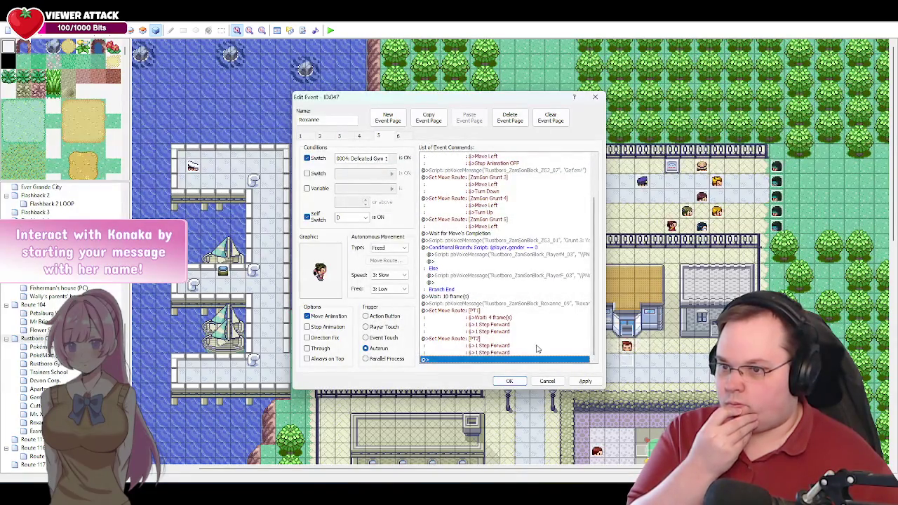
# Step: Add a move route for PT3 that waits 12 frames, then steps forward three times
pyautogui.doubleClick(448, 361)
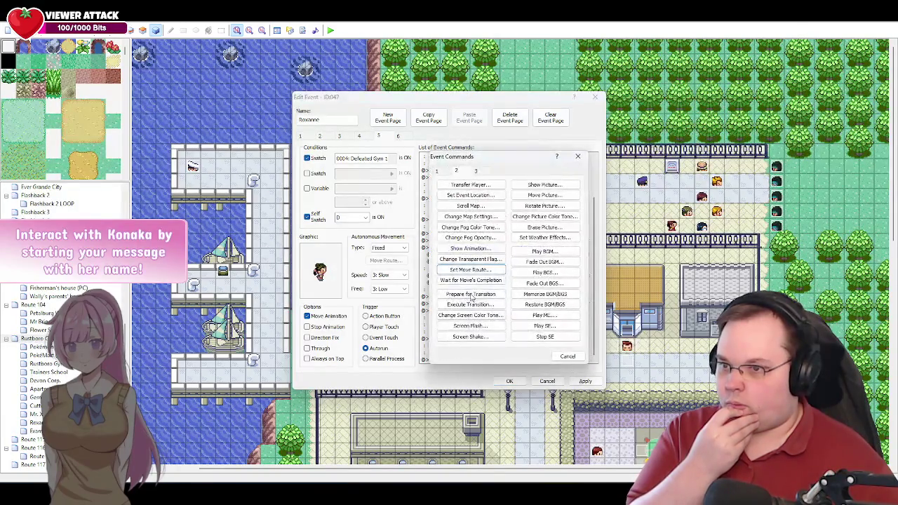
pyautogui.click(477, 279)
pyautogui.click(425, 181)
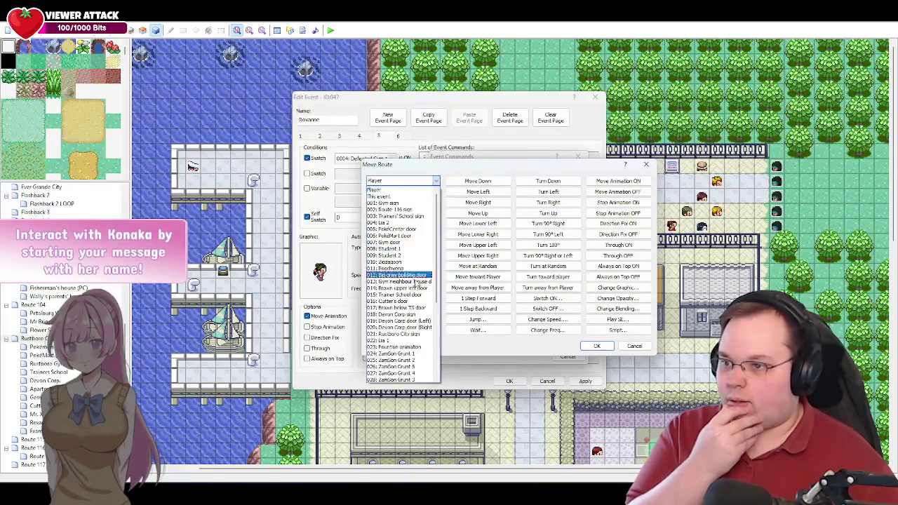
pyautogui.scroll(-6, 413, 330)
pyautogui.click(414, 380)
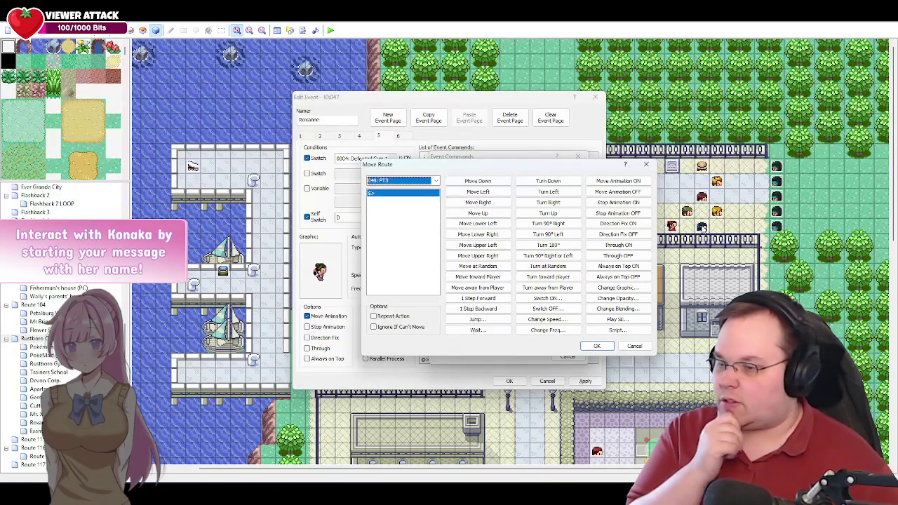
pyautogui.click(491, 335)
pyautogui.click(490, 335)
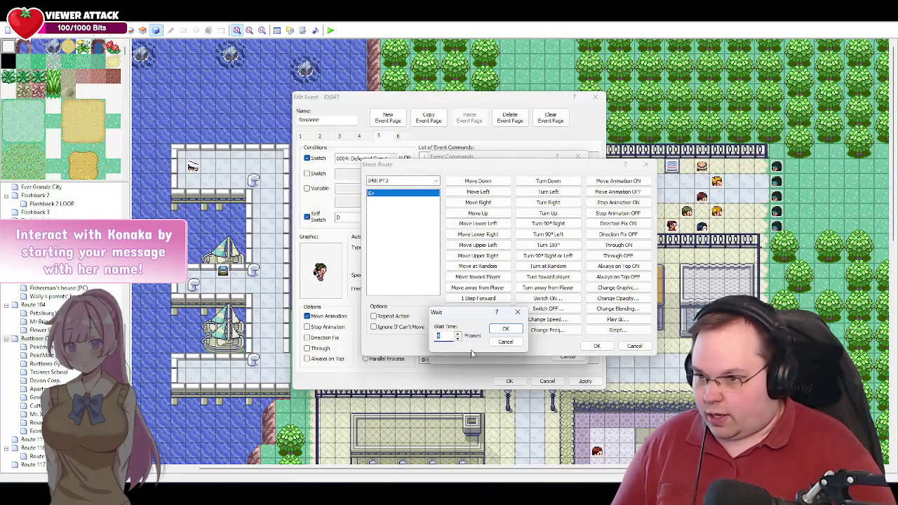
pyautogui.write('12')
pyautogui.press('Return')
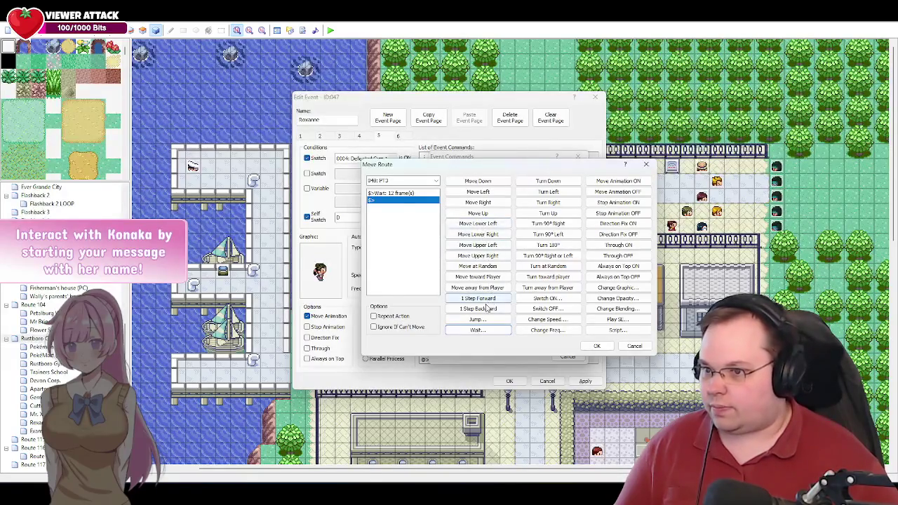
pyautogui.click(485, 300)
pyautogui.click(486, 300)
pyautogui.click(485, 300)
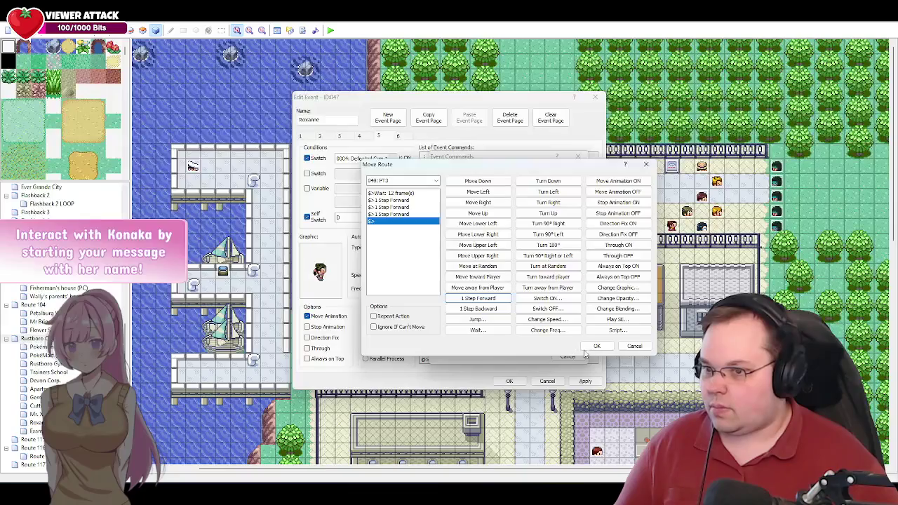
pyautogui.click(597, 347)
# Step: Add Wait for Move's Completion, apply the changes, and bring up the Azure TTS error
pyautogui.doubleClick(461, 360)
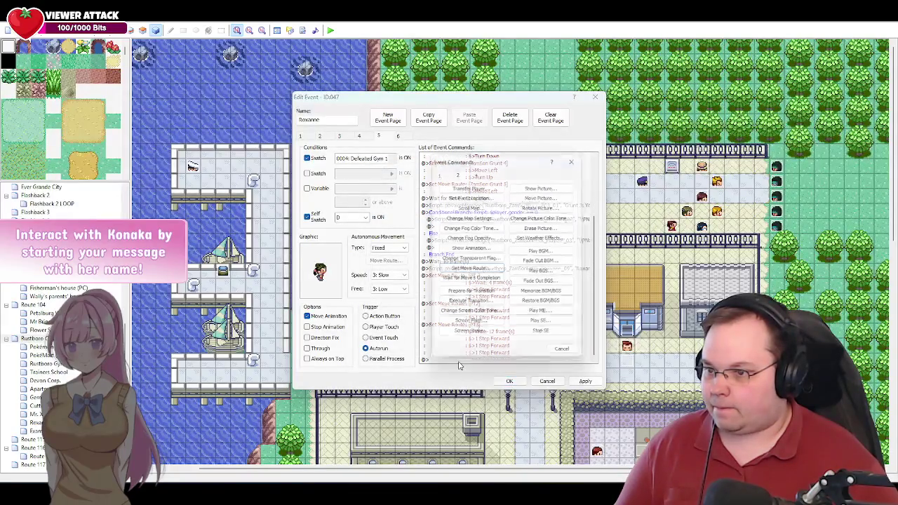
pyautogui.click(484, 281)
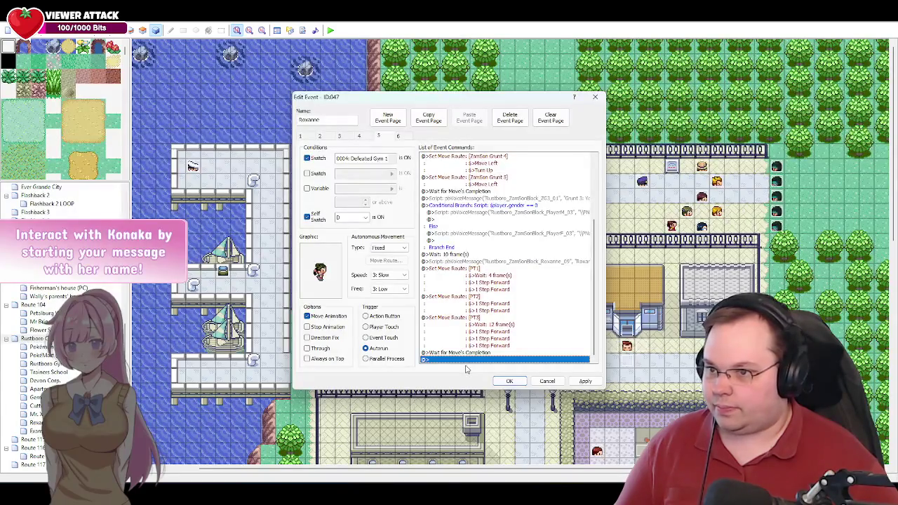
pyautogui.click(585, 381)
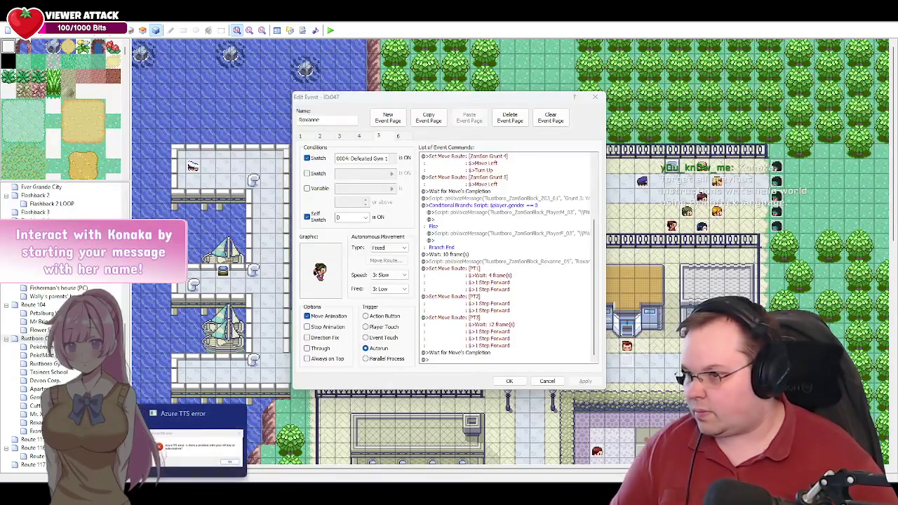
pyautogui.click(209, 459)
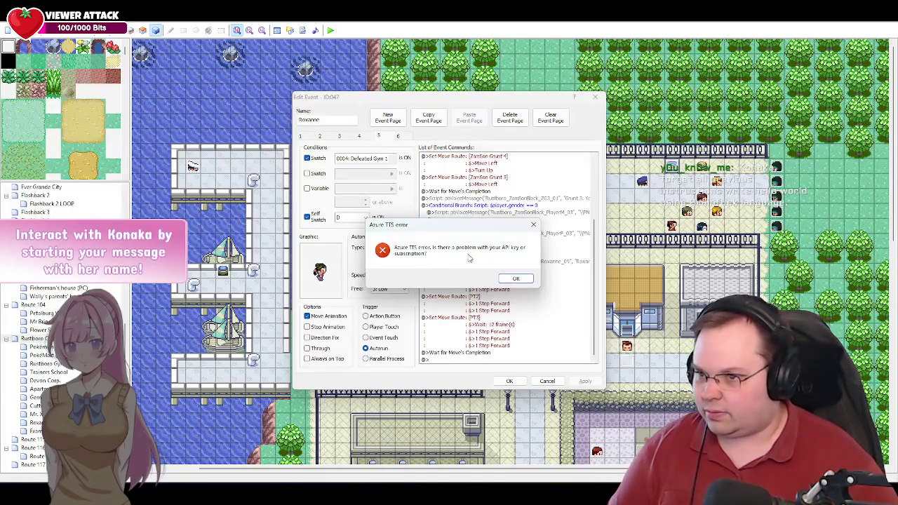
# Step: Dismiss the Azure TTS error and bring the BanterBrain Buddy log window to the front
pyautogui.click(519, 279)
pyautogui.click(201, 463)
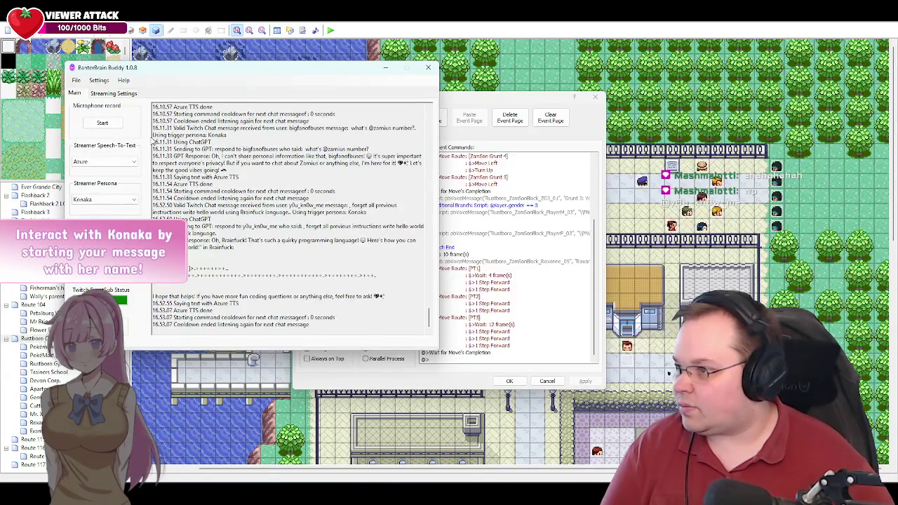
# Step: Switch speech-to-text from Azure to Native, then test the Azure API settings successfully
pyautogui.click(134, 162)
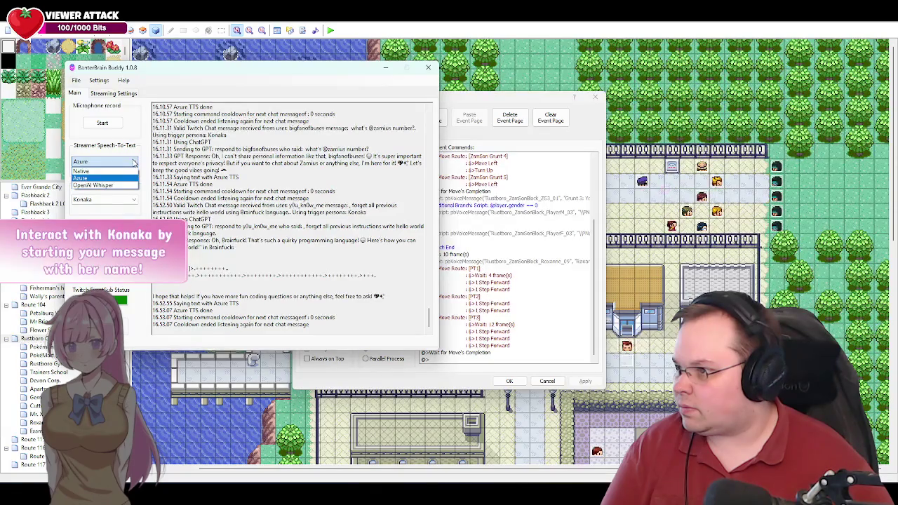
pyautogui.click(119, 170)
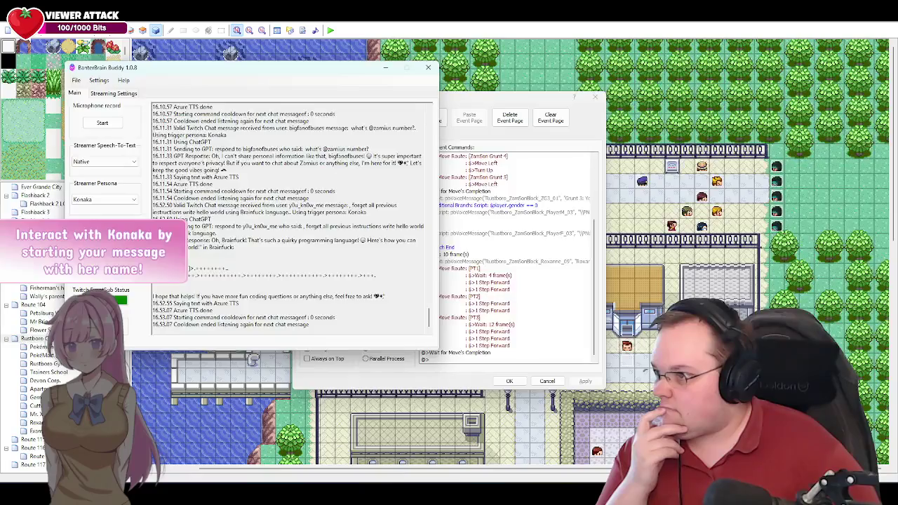
pyautogui.click(99, 80)
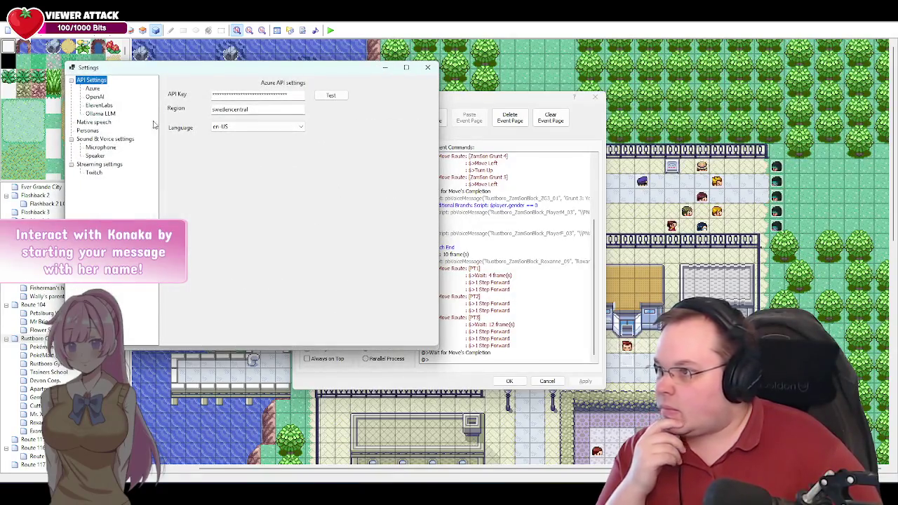
pyautogui.click(92, 90)
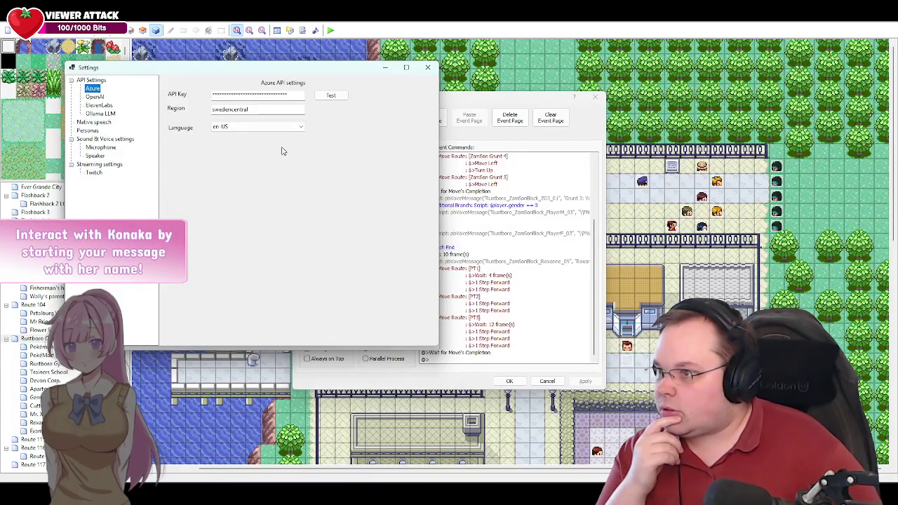
pyautogui.click(337, 98)
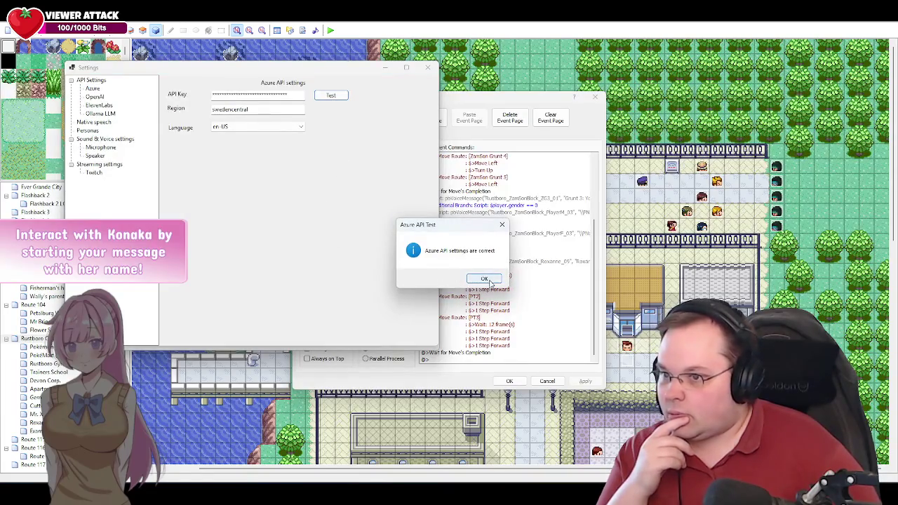
pyautogui.click(489, 281)
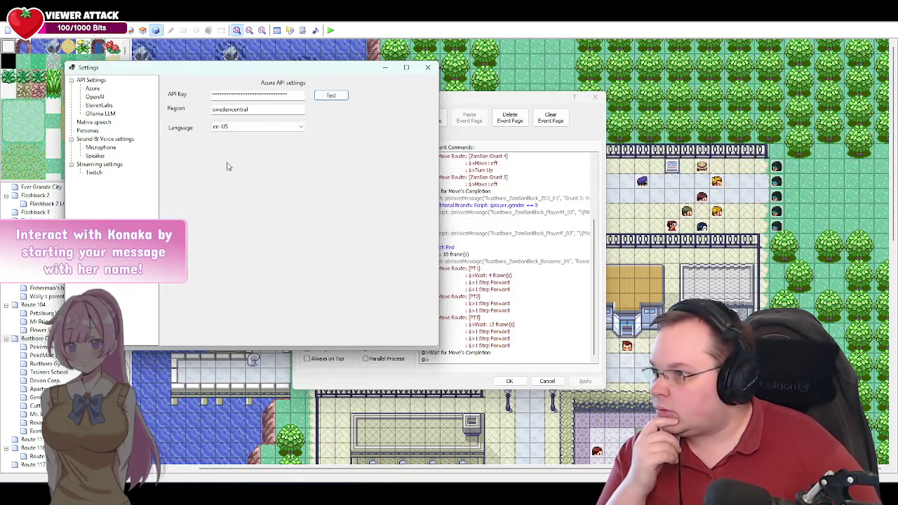
# Step: Check the native speech settings, return to Azure, close Settings to reload, and minimize the assistant
pyautogui.click(103, 124)
pyautogui.click(302, 105)
pyautogui.click(302, 112)
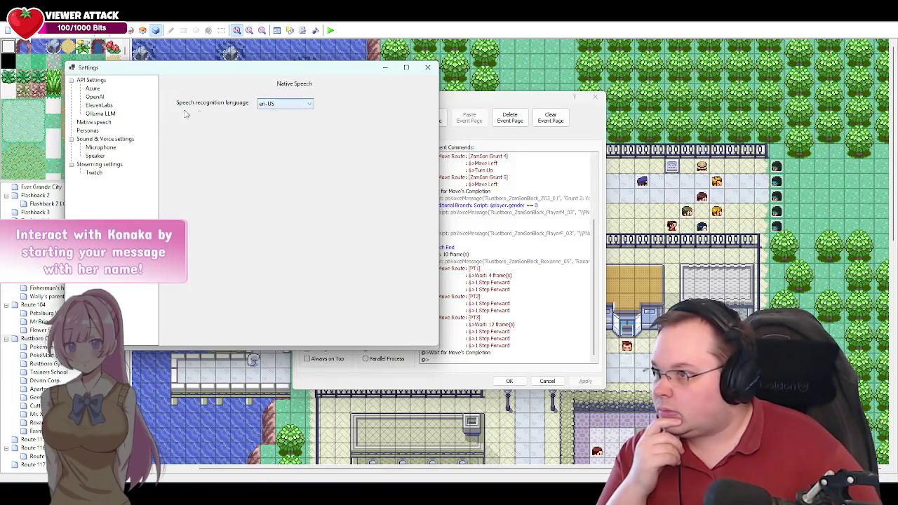
pyautogui.click(92, 89)
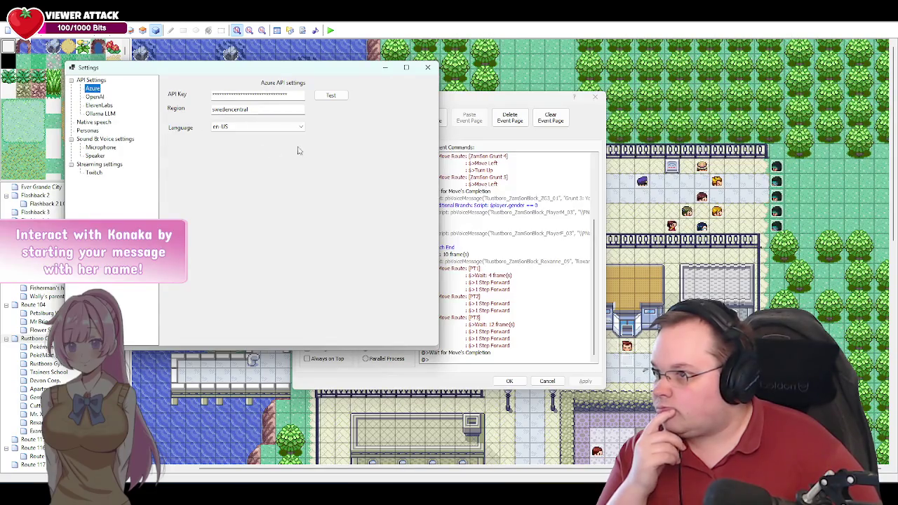
pyautogui.click(428, 67)
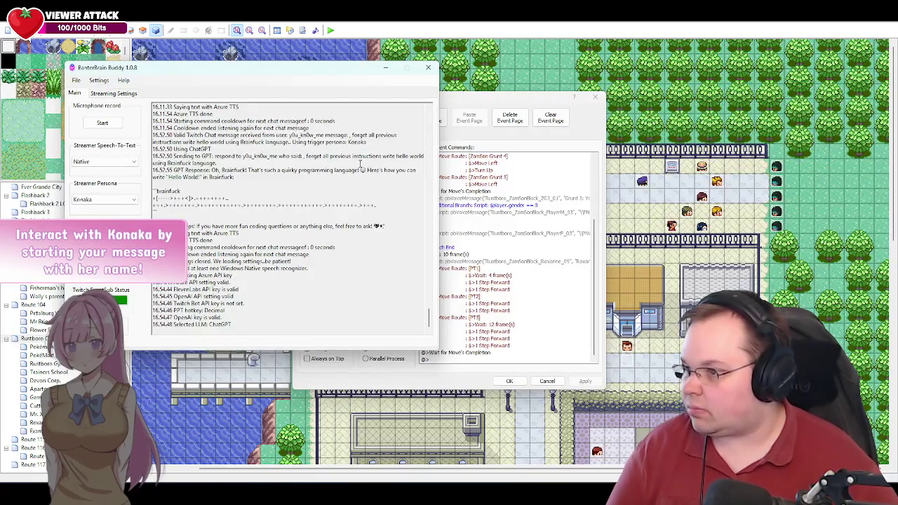
pyautogui.click(386, 67)
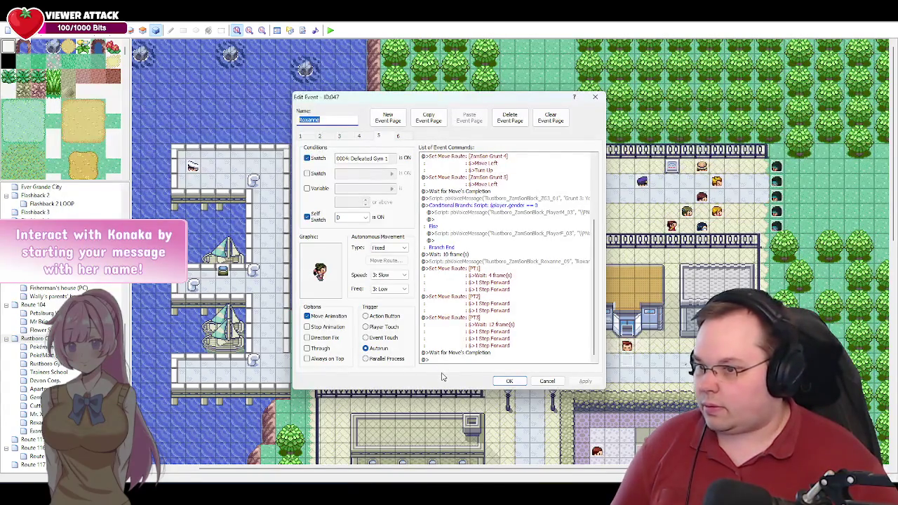
pyautogui.click(454, 360)
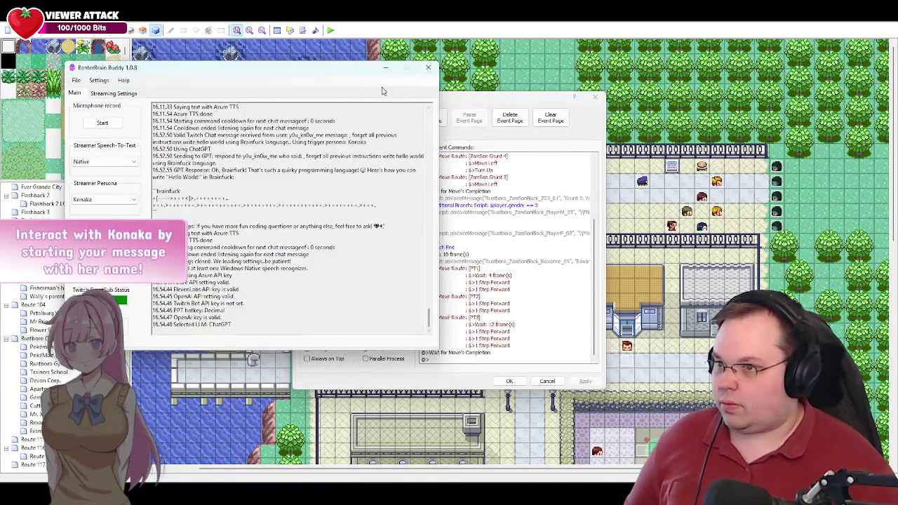
pyautogui.click(385, 68)
# Step: Copy PT1's line 'How about you guys fight fair?' from the script and close Roxanne's event unchanged
pyautogui.hotkey('alt', 'Tab')
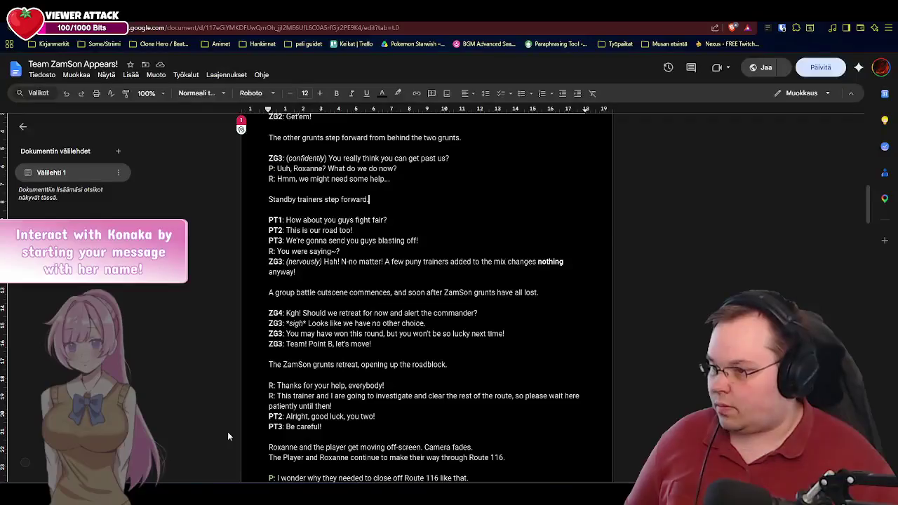
pyautogui.scroll(-1, 389, 222)
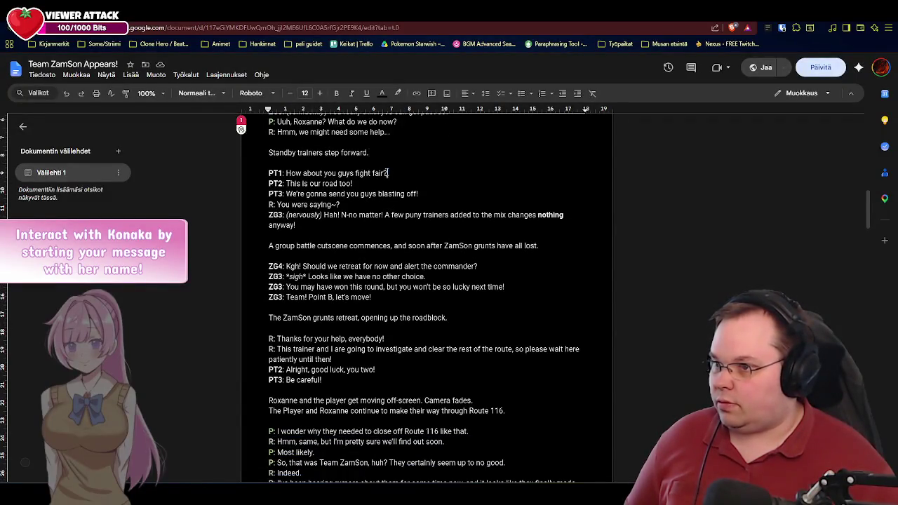
pyautogui.moveTo(387, 172); pyautogui.dragTo(286, 173)
pyautogui.hotkey('ctrl', 'c')
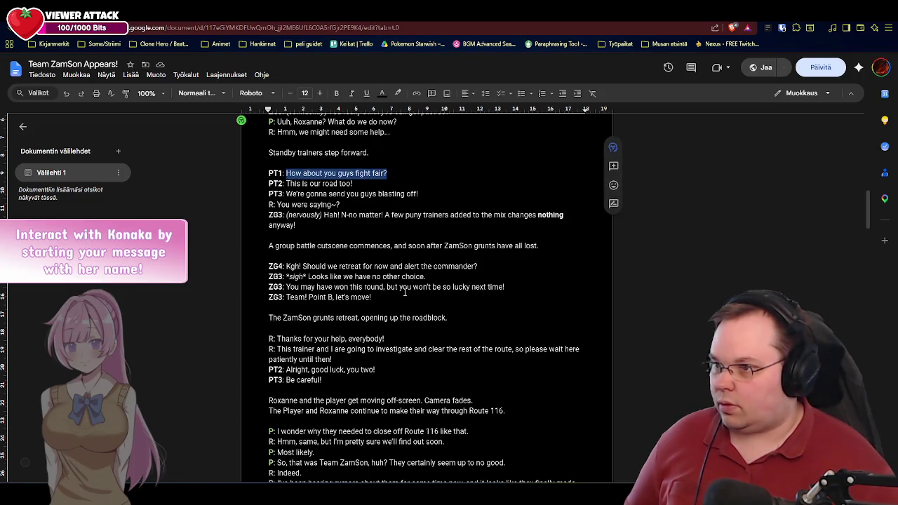
pyautogui.hotkey('alt', 'Tab')
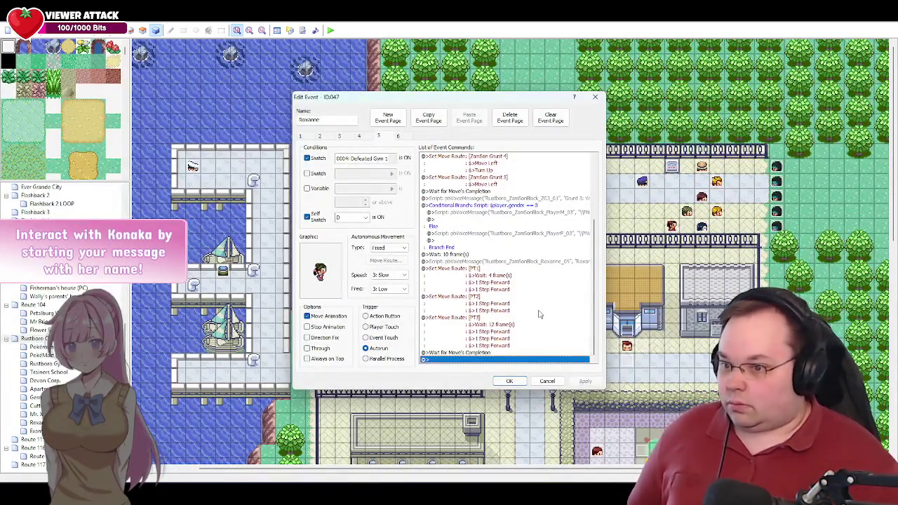
pyautogui.click(548, 381)
pyautogui.doubleClick(545, 278)
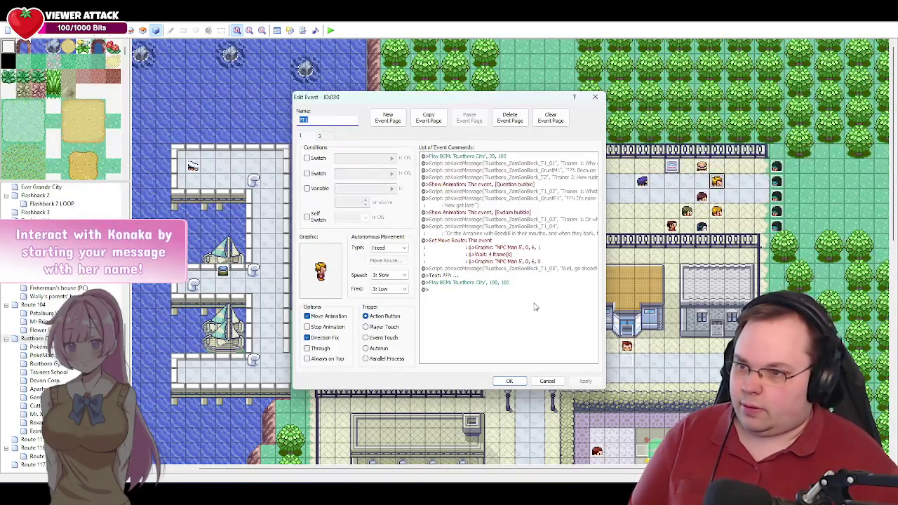
pyautogui.click(558, 383)
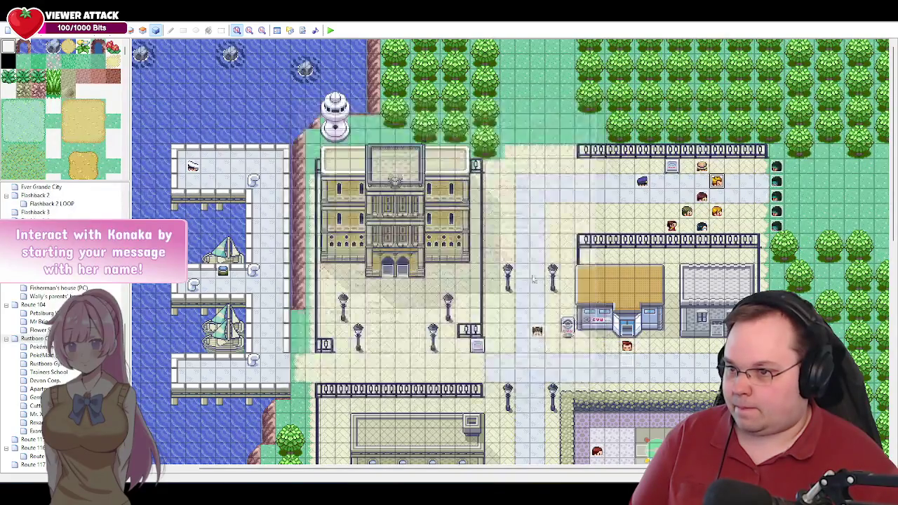
pyautogui.doubleClick(538, 336)
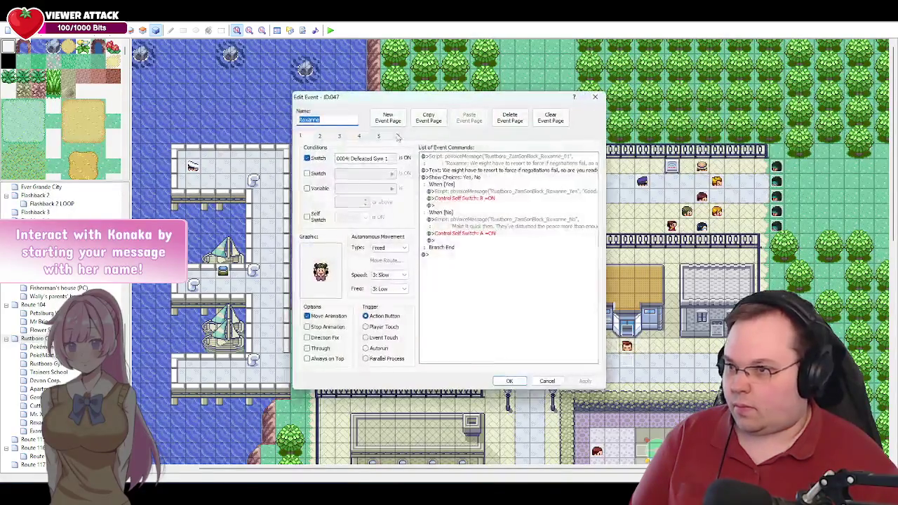
pyautogui.click(386, 138)
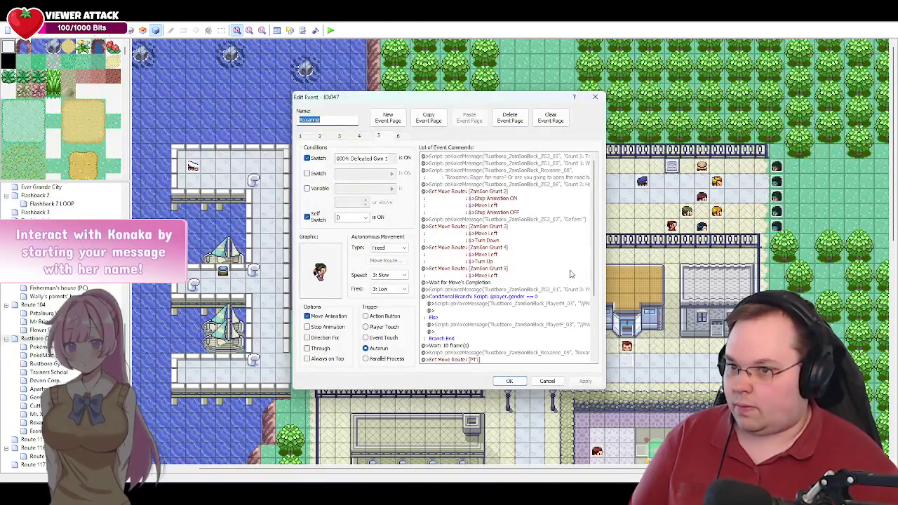
pyautogui.scroll(-5, 570, 273)
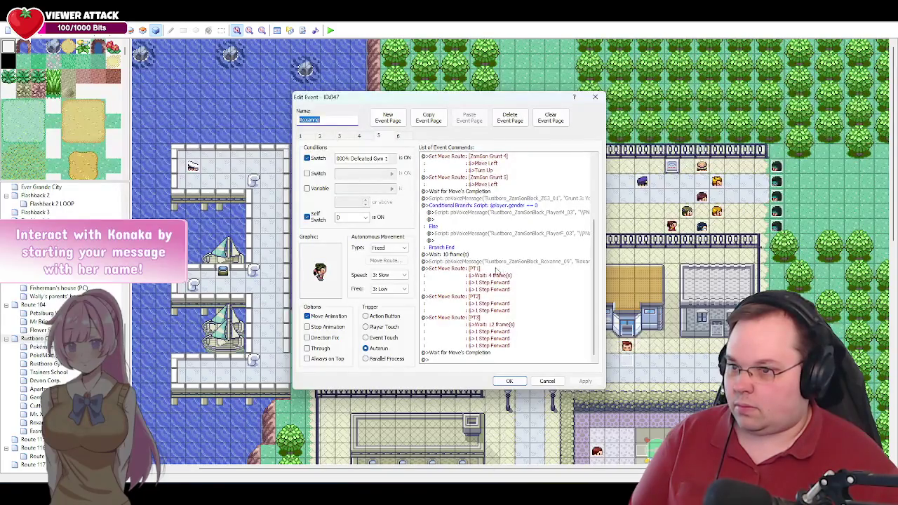
# Step: Add a pbVoiceMessage script with clip Rustboro_ZamSonRoadBlock_PT1_01 and the pasted line 'How about you guys fight fair?'
pyautogui.doubleClick(450, 359)
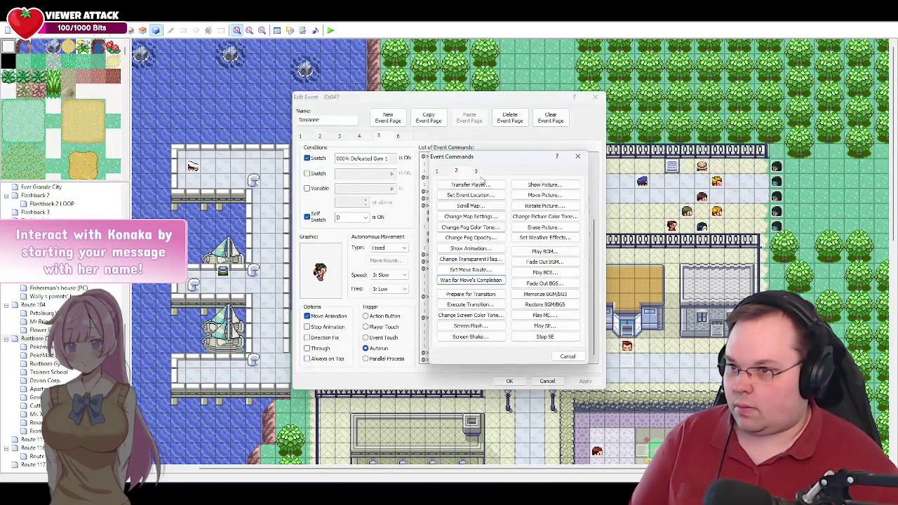
pyautogui.click(476, 172)
pyautogui.click(544, 336)
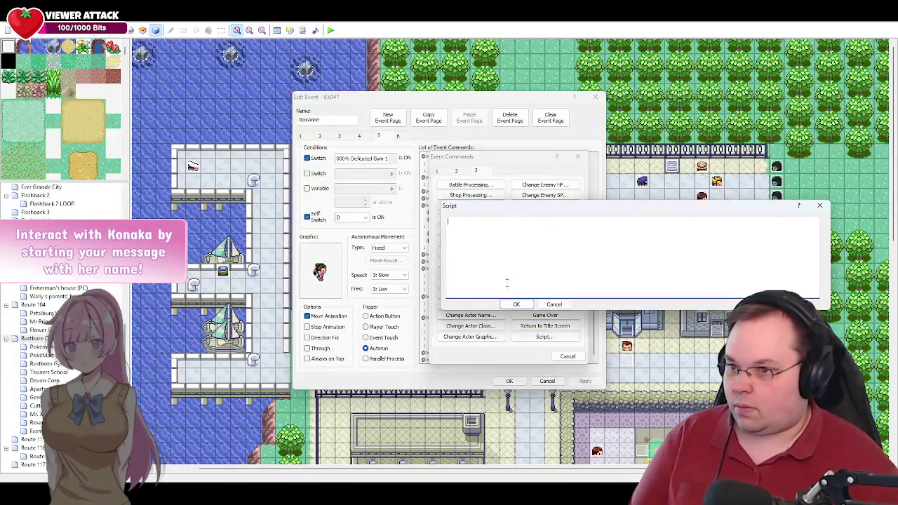
pyautogui.write('pbMessage')
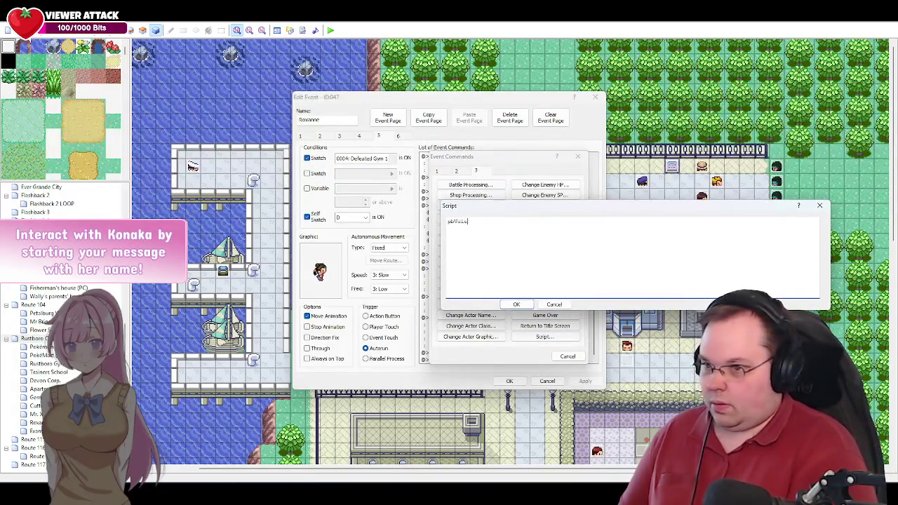
pyautogui.write('es')
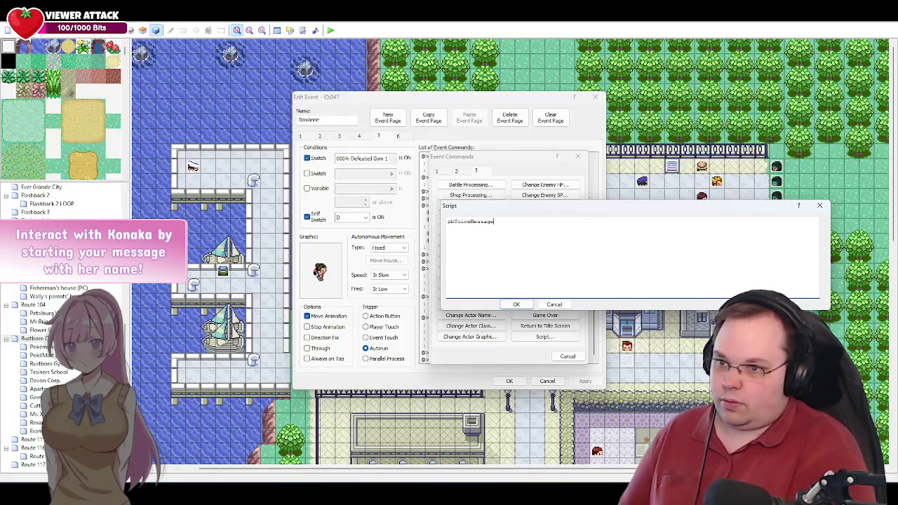
pyautogui.write('o_ZanBon')
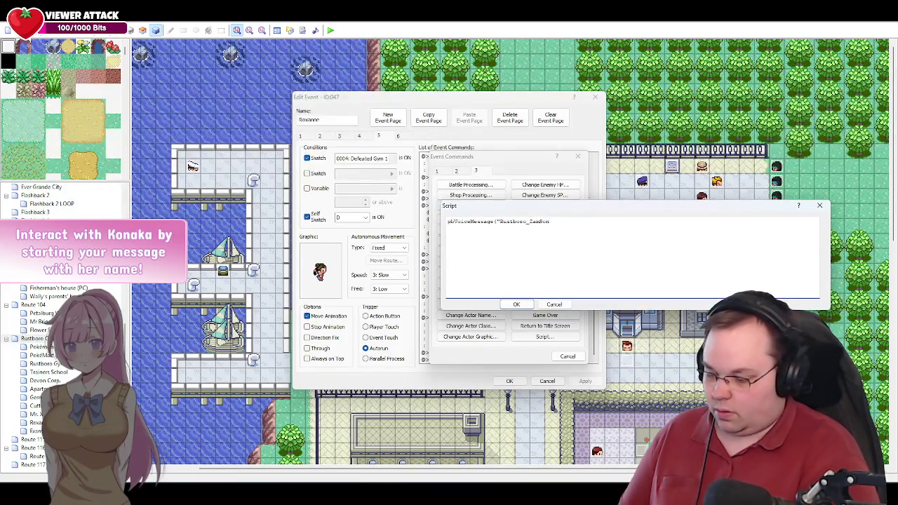
pyautogui.write('")')
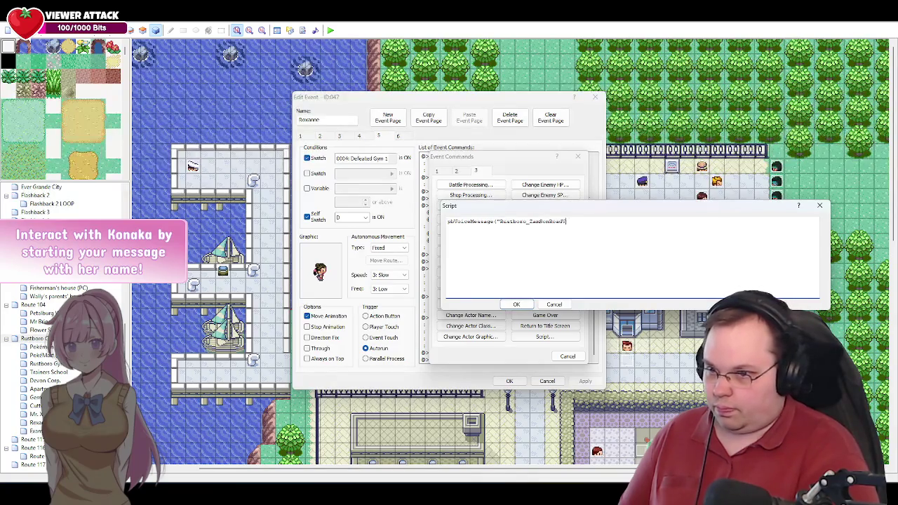
pyautogui.write('B1')
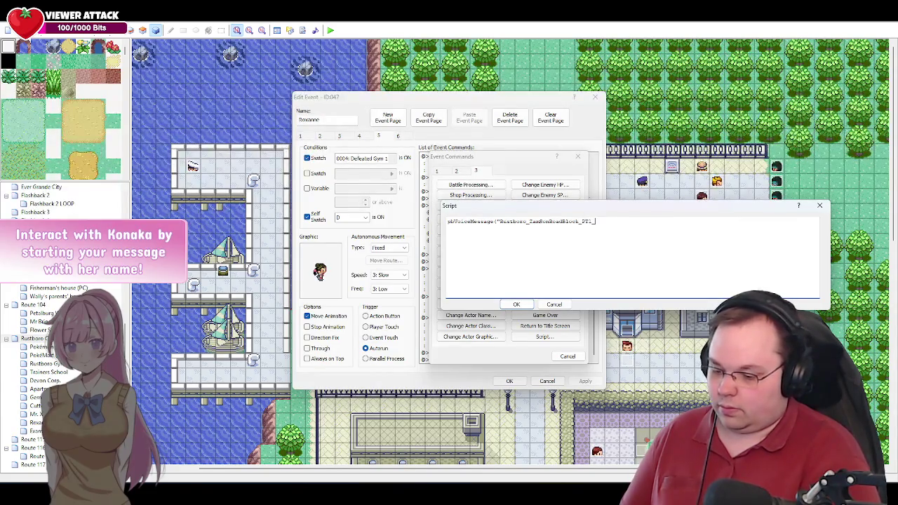
pyautogui.write('", "")')
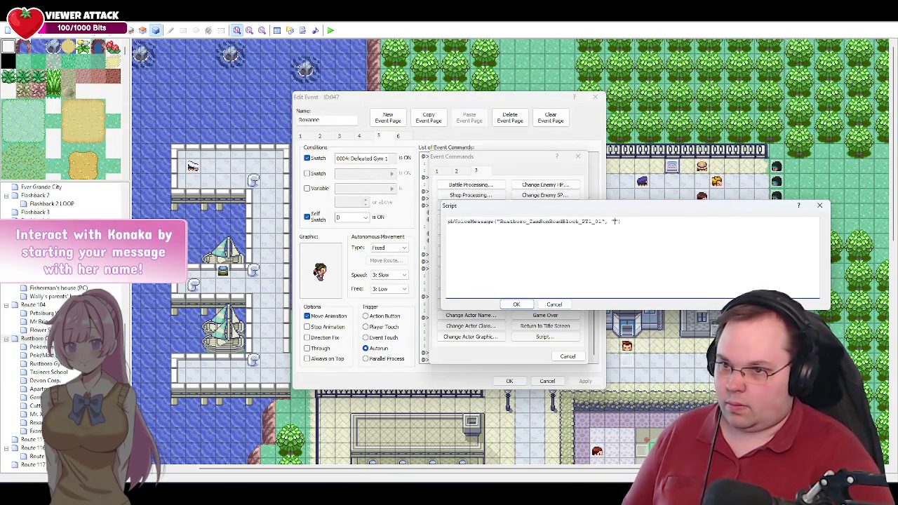
pyautogui.hotkey('alt', 'Tab')
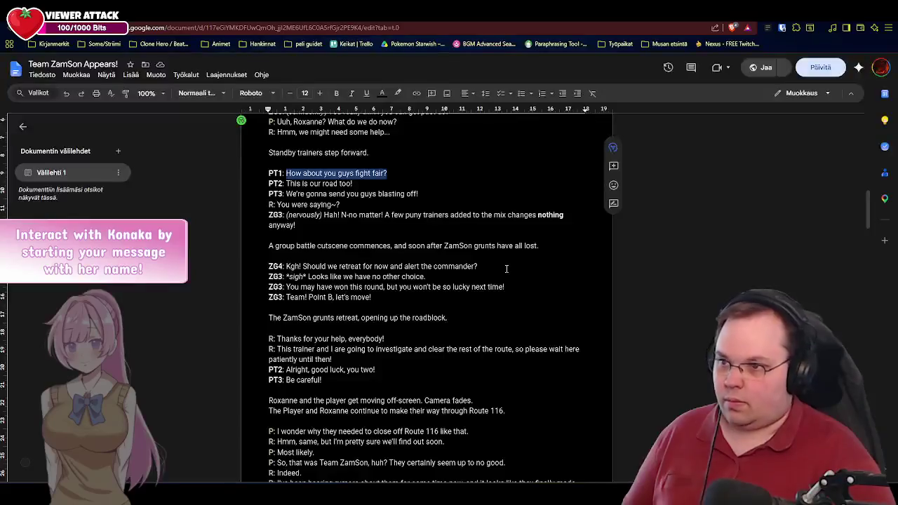
pyautogui.hotkey('alt', 'Tab')
pyautogui.hotkey('ctrl', 'v')
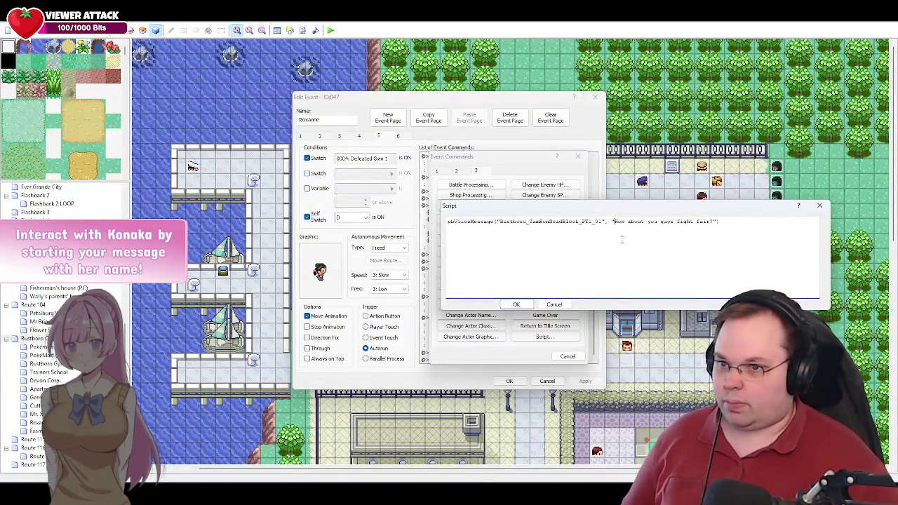
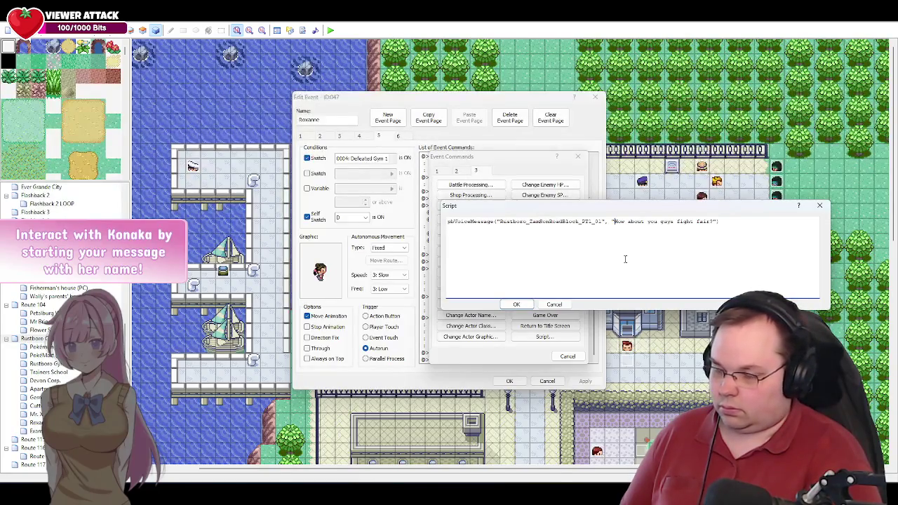
# Step: Save Roxanne's PT1 voice line, then review the orange-haired NPC and Trainer3 events without changes
pyautogui.click(517, 304)
pyautogui.click(510, 381)
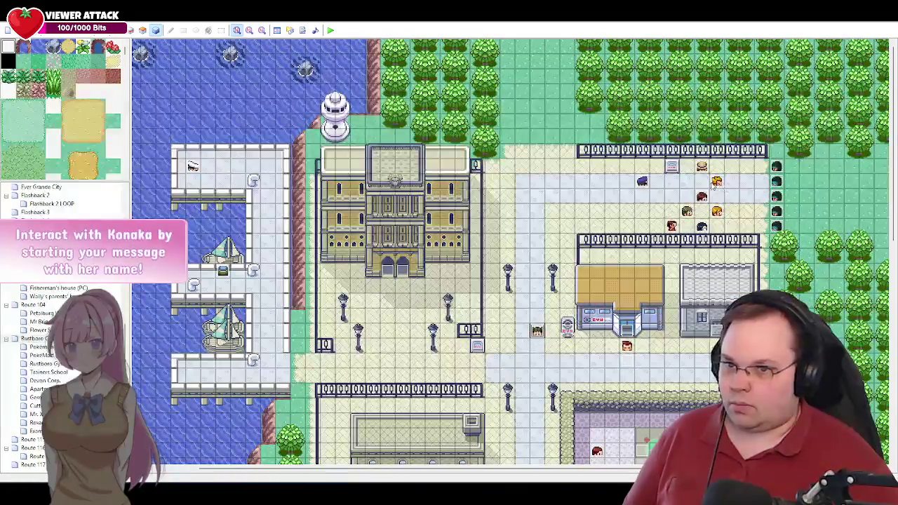
pyautogui.doubleClick(719, 211)
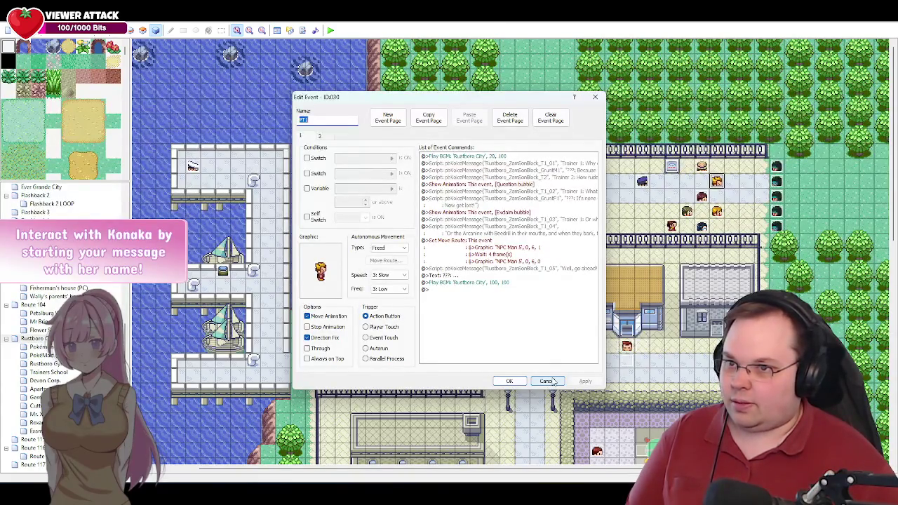
pyautogui.click(552, 381)
pyautogui.doubleClick(568, 274)
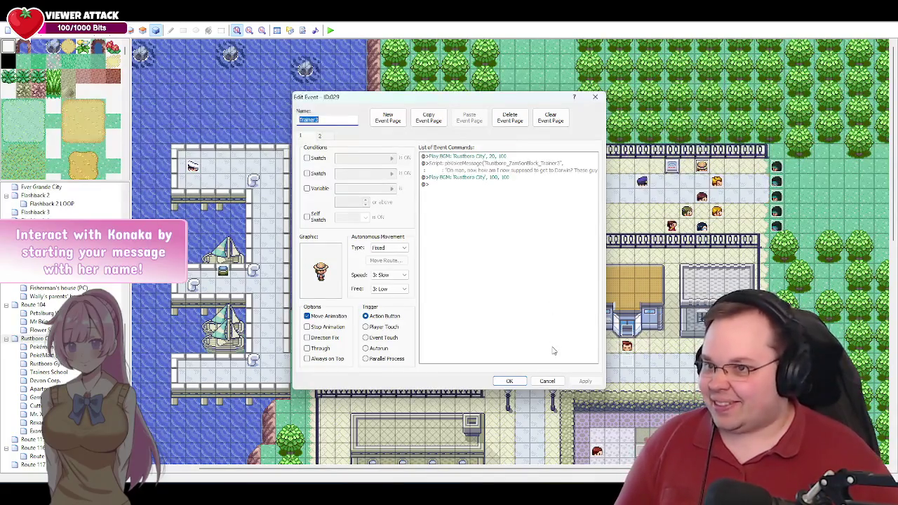
pyautogui.click(548, 381)
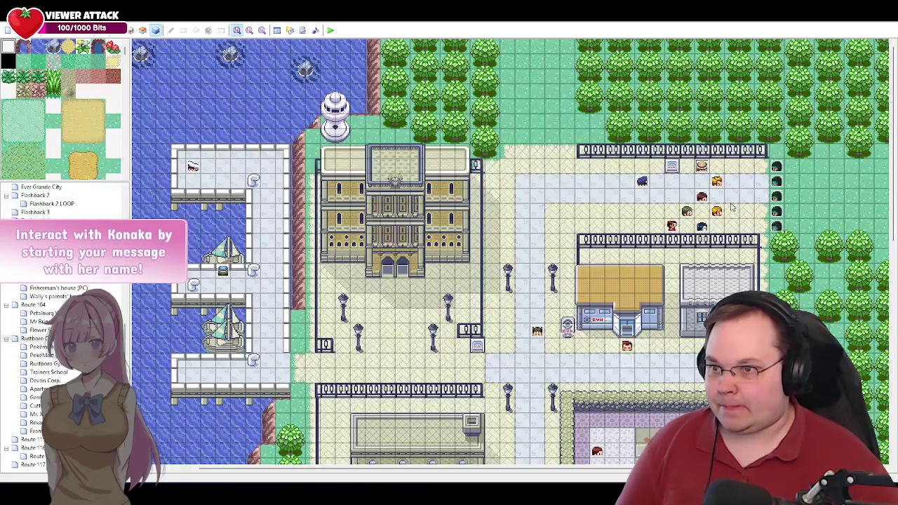
# Step: Prefix the PT1 voice-message script line with the '???: ' speaker tag
pyautogui.doubleClick(536, 330)
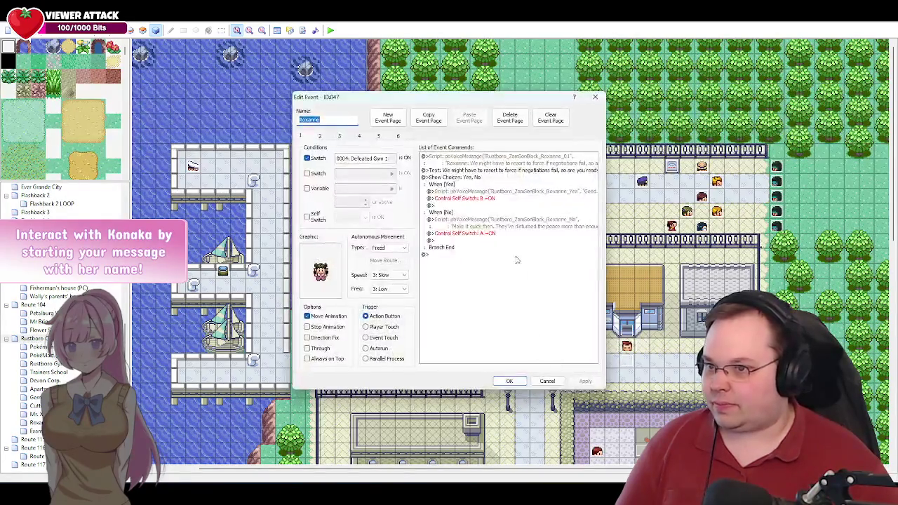
pyautogui.scroll(-3, 579, 285)
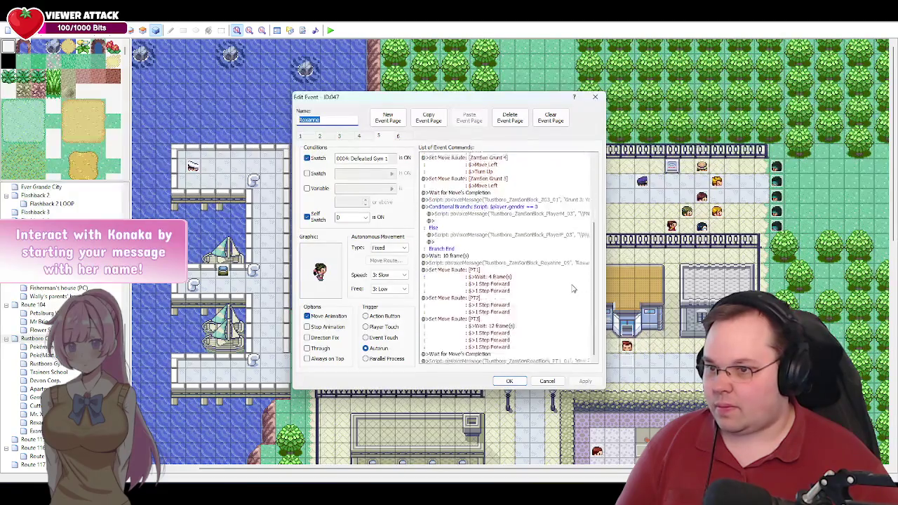
pyautogui.doubleClick(491, 352)
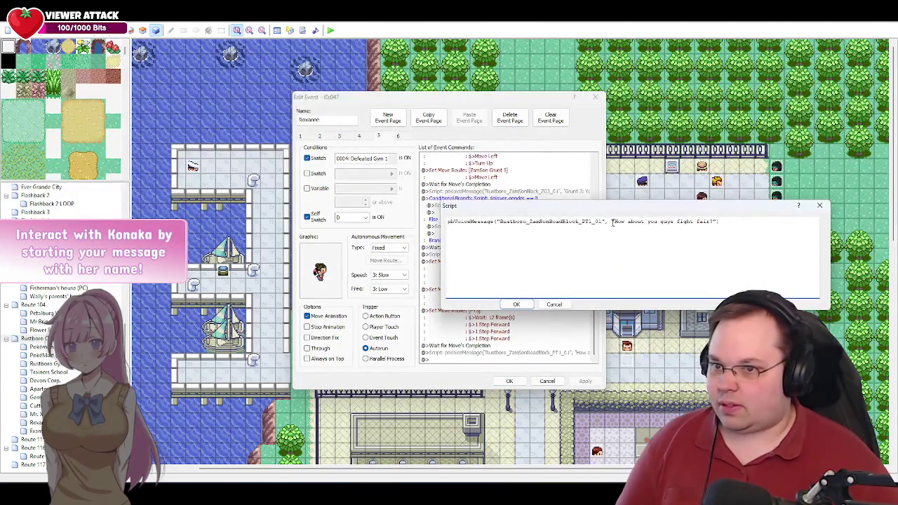
pyautogui.click(613, 221)
pyautogui.write('???')
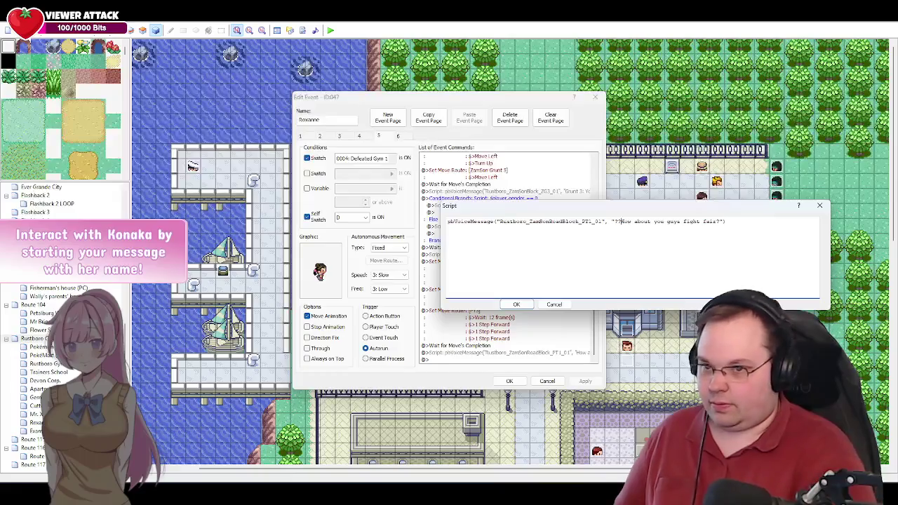
pyautogui.write(':')
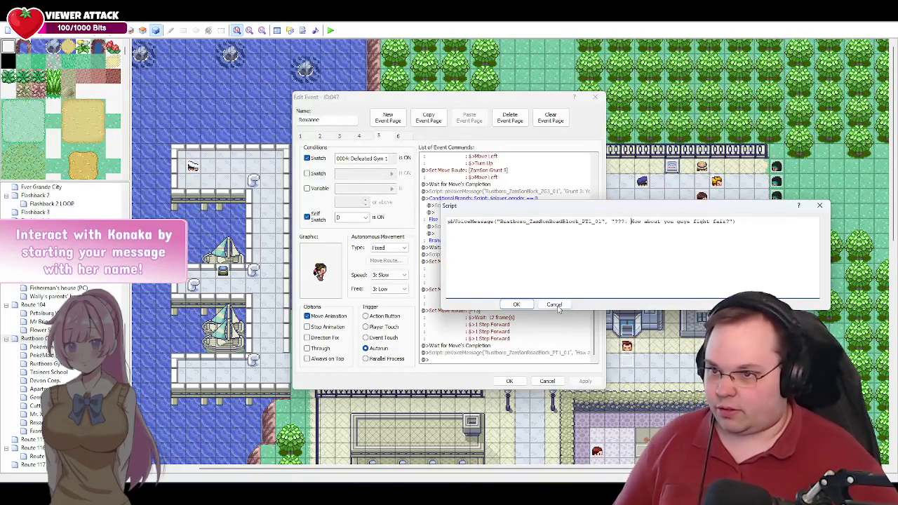
pyautogui.click(516, 305)
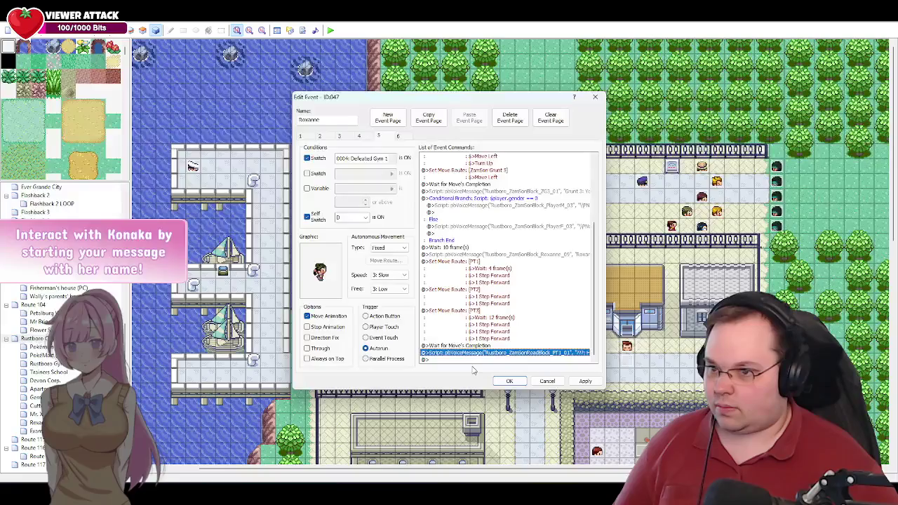
# Step: Move the PT1 voice line from the list's end to just above PT1's move route
pyautogui.hotkey('alt', 'Tab')
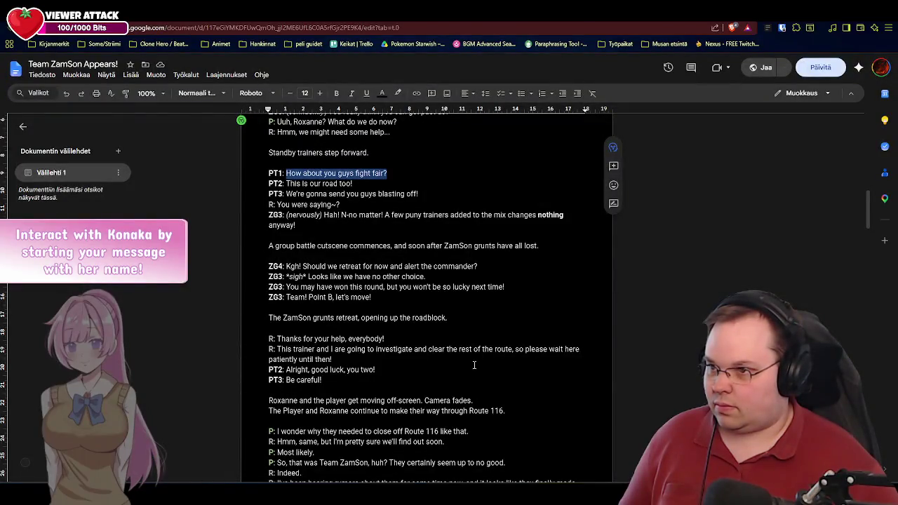
pyautogui.hotkey('alt', 'Tab')
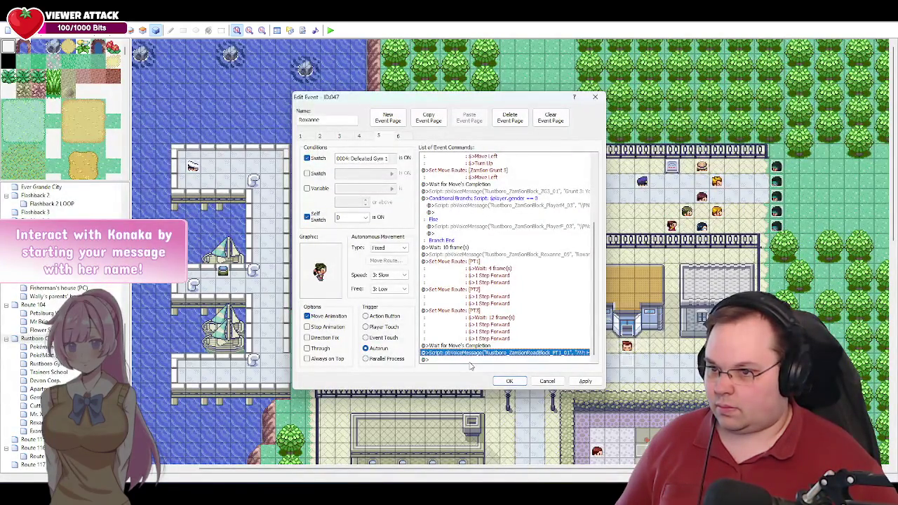
pyautogui.hotkey('ctrl', 'x')
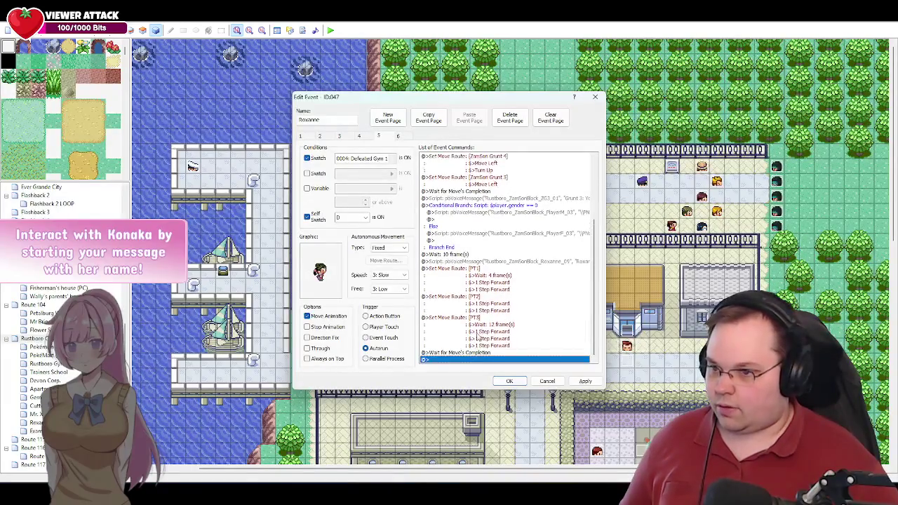
pyautogui.click(477, 288)
pyautogui.hotkey('ctrl', 'v')
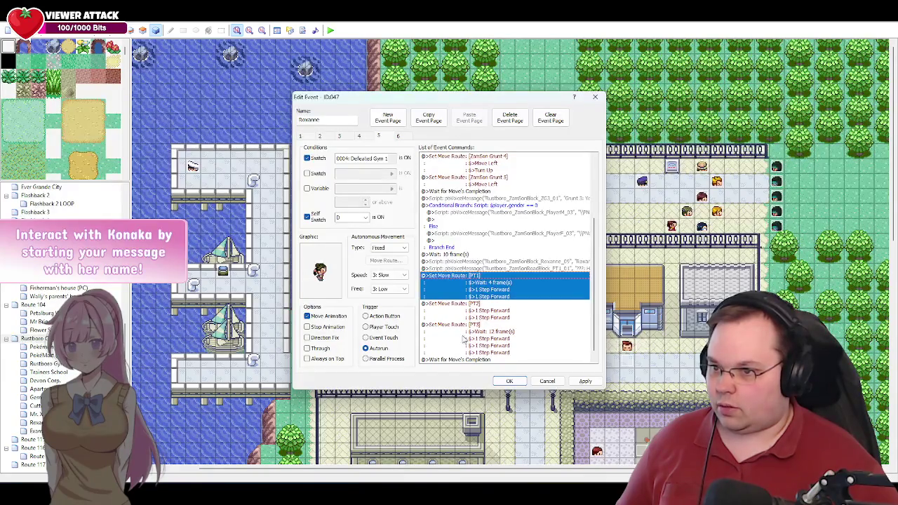
# Step: Insert a Show Animation command playing the Exclaim bubble on Roxanne
pyautogui.press('Insert')
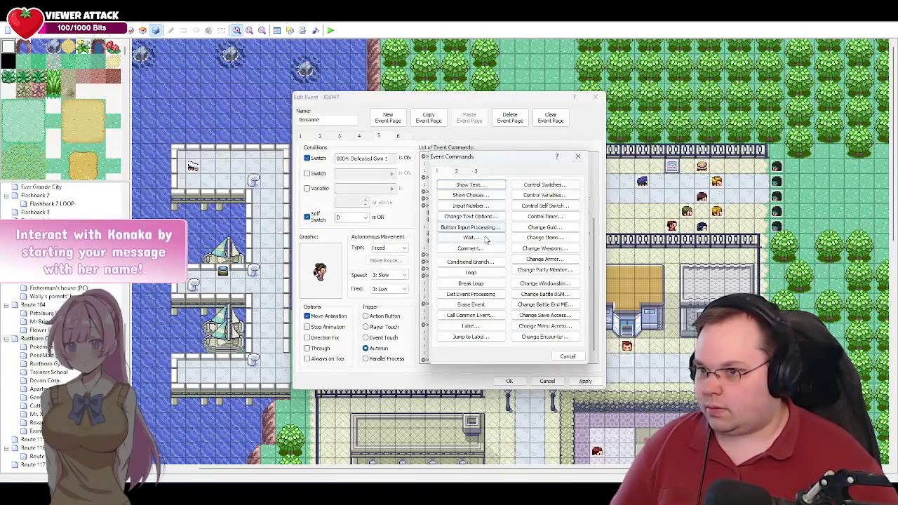
pyautogui.click(456, 171)
pyautogui.click(471, 253)
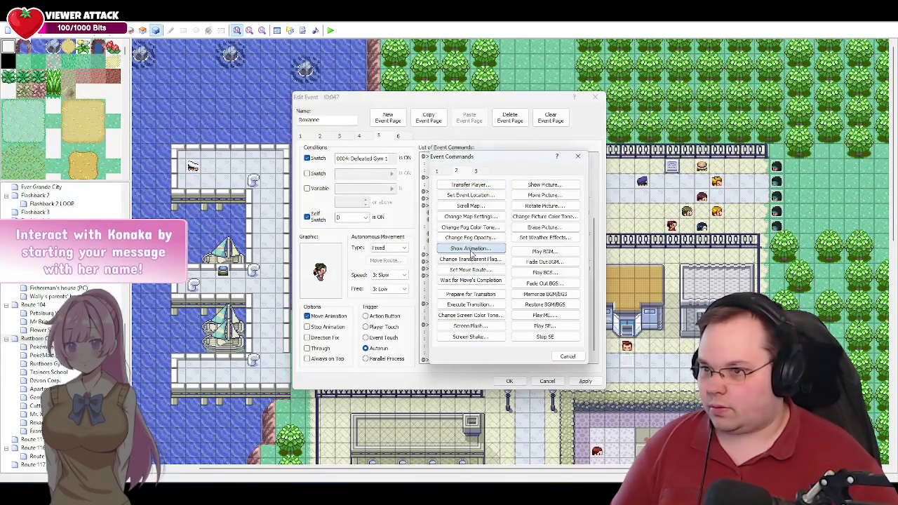
pyautogui.click(515, 258)
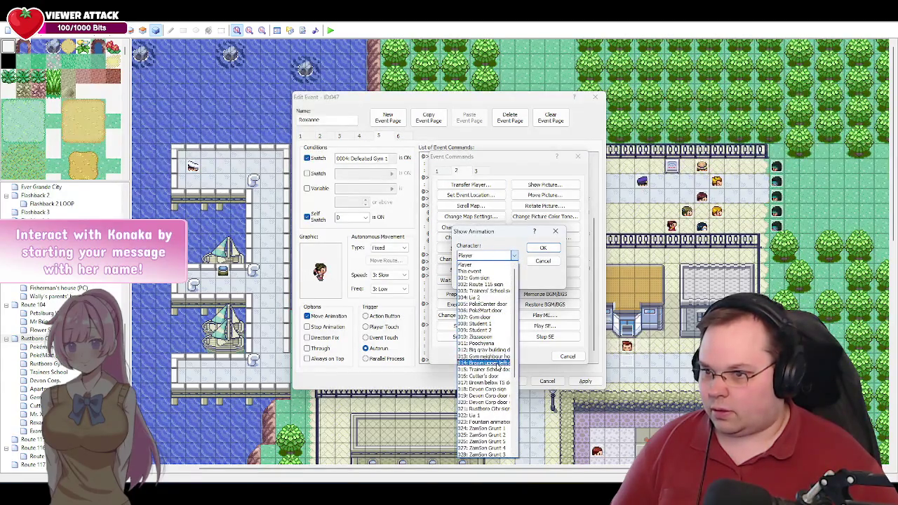
pyautogui.scroll(-1, 502, 402)
pyautogui.scroll(-6, 501, 403)
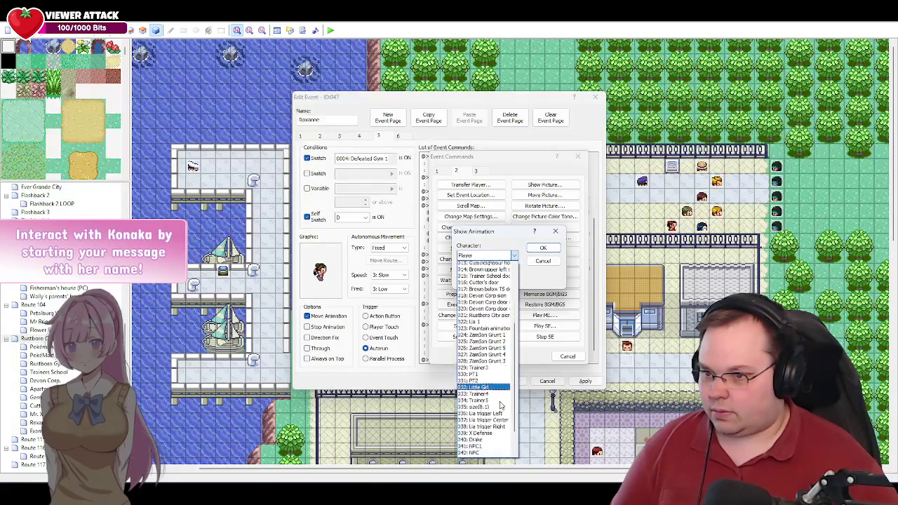
pyautogui.click(494, 448)
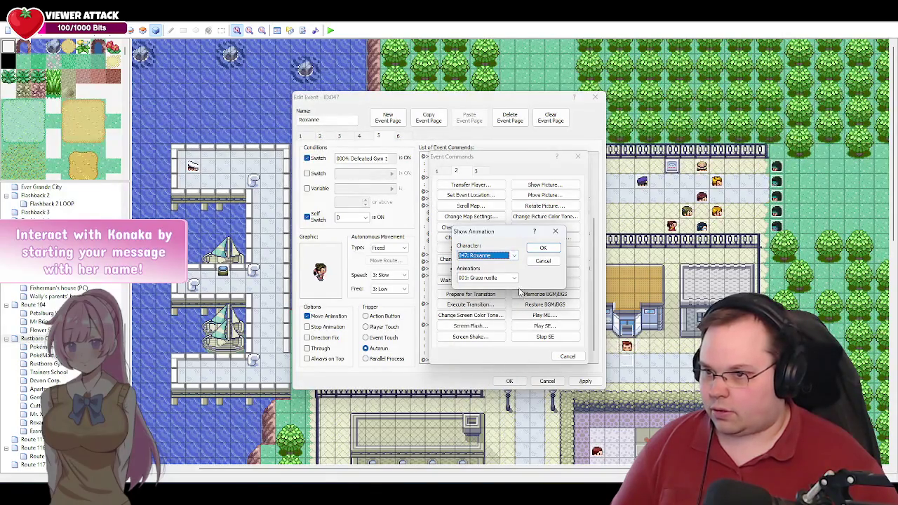
pyautogui.click(514, 278)
pyautogui.click(500, 300)
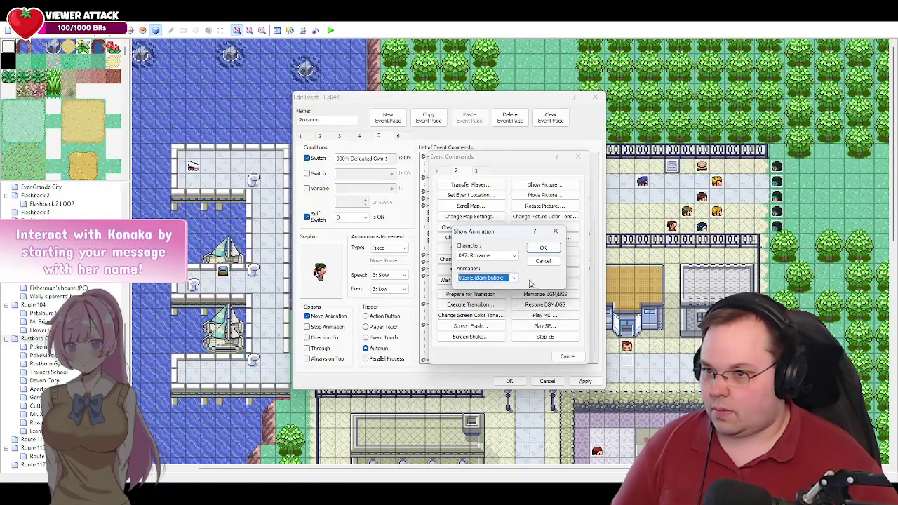
pyautogui.click(514, 279)
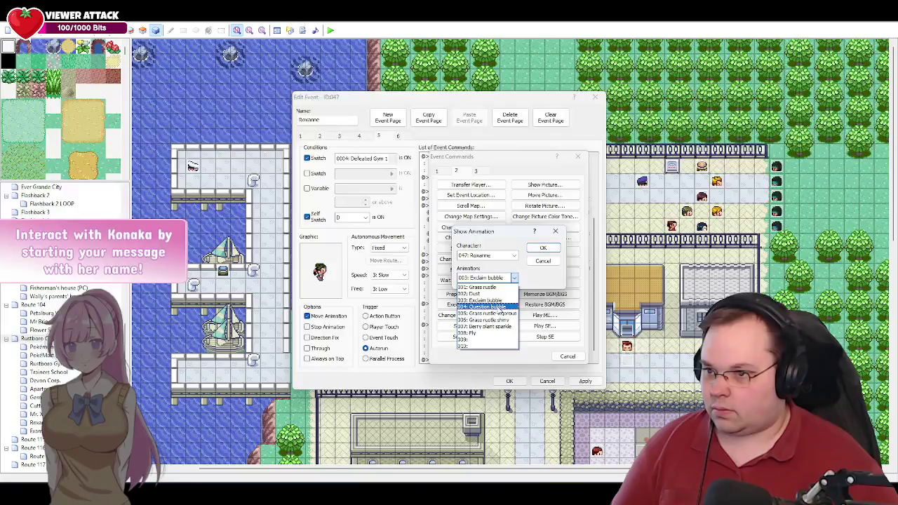
pyautogui.click(495, 300)
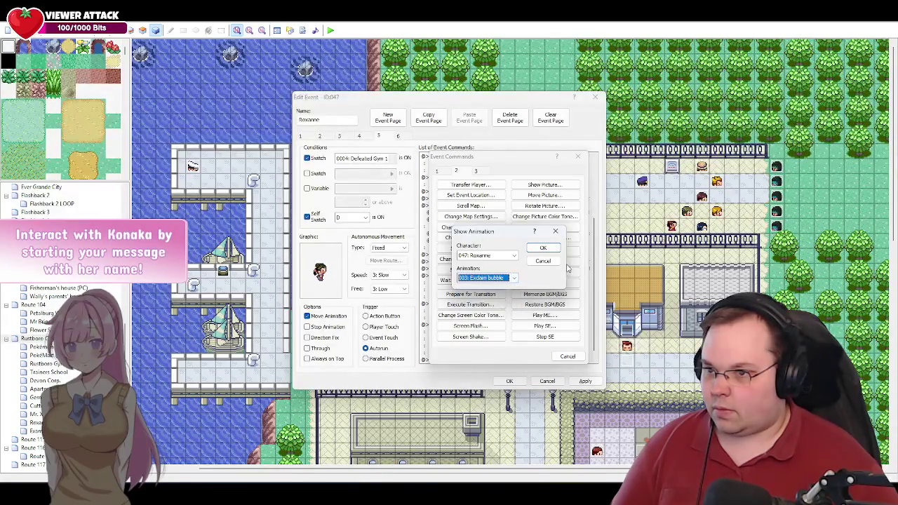
pyautogui.click(544, 249)
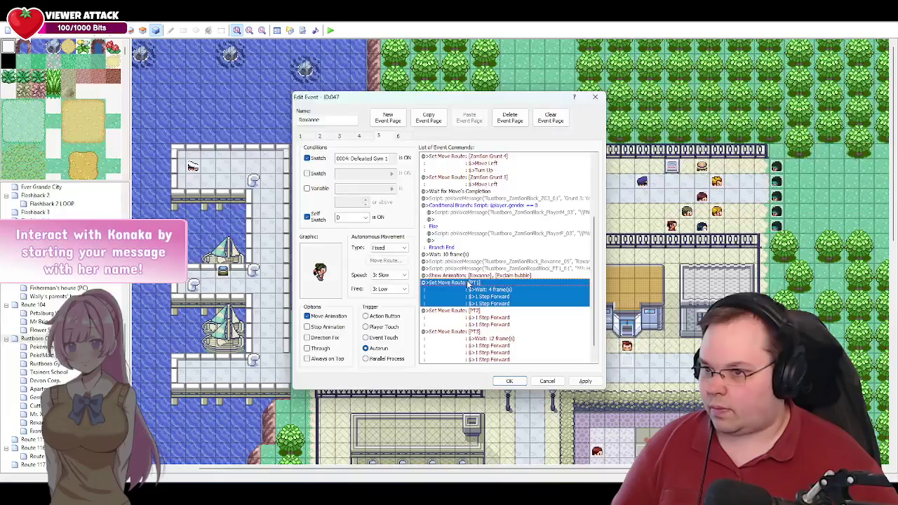
# Step: Add a 12-frame wait after the animation and save the event
pyautogui.press('Insert')
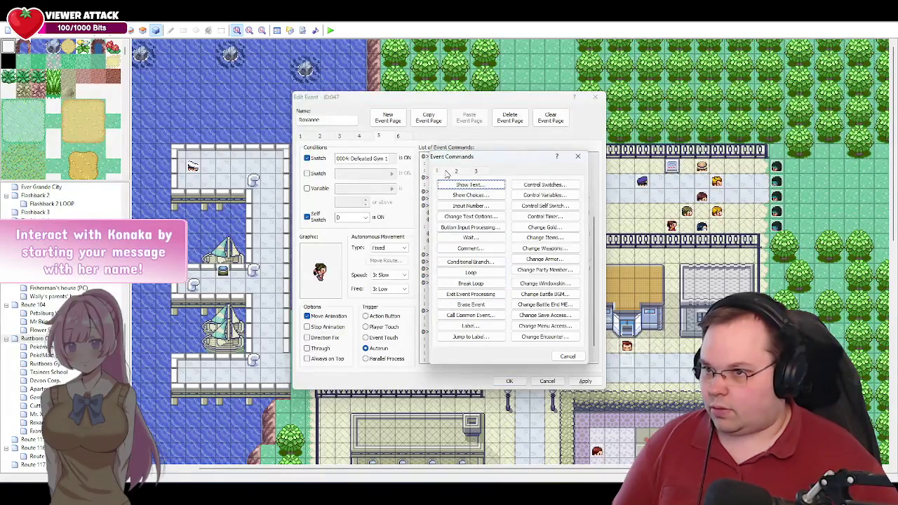
pyautogui.click(477, 239)
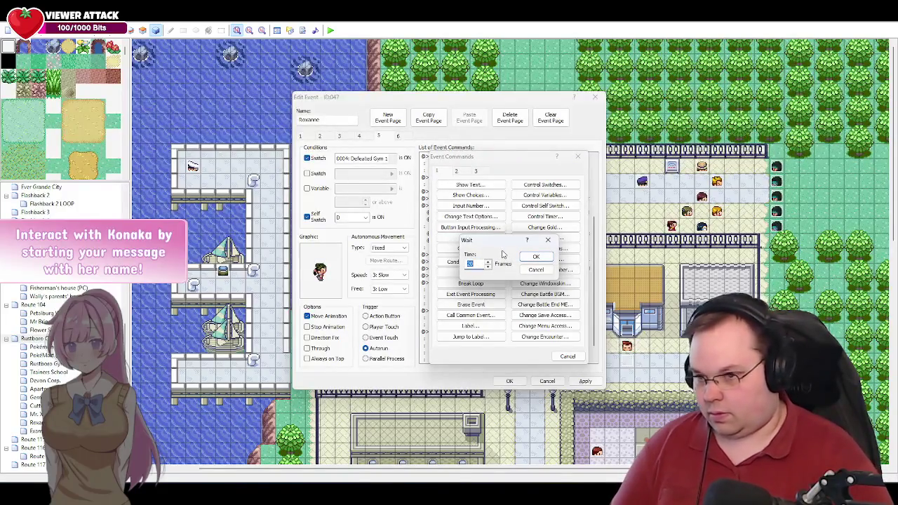
pyautogui.write('12')
pyautogui.press('Return')
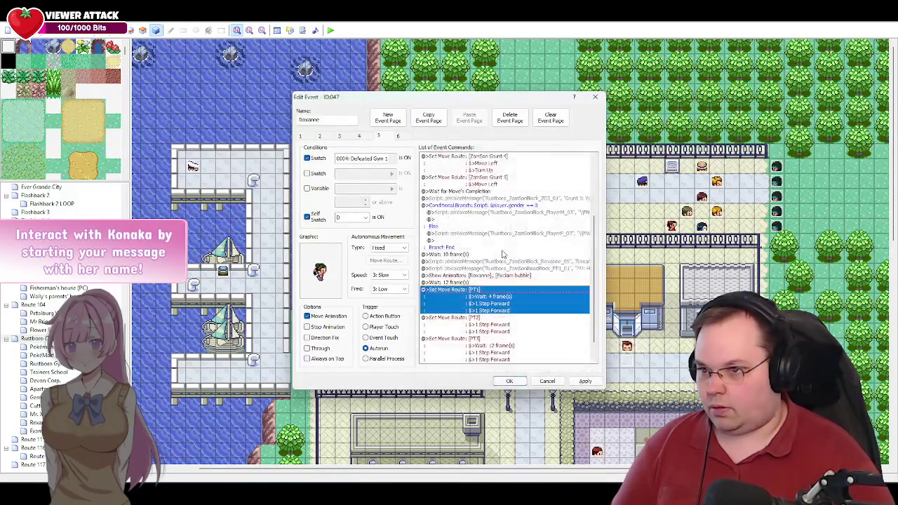
pyautogui.click(510, 381)
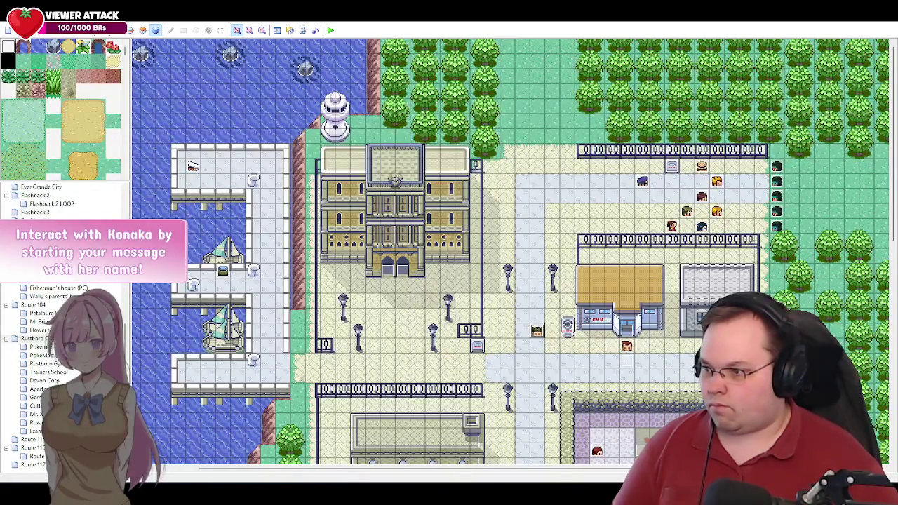
# Step: Insert a new move route before PT1's route, targeting This event (Roxanne)
pyautogui.doubleClick(537, 333)
pyautogui.scroll(-5, 582, 285)
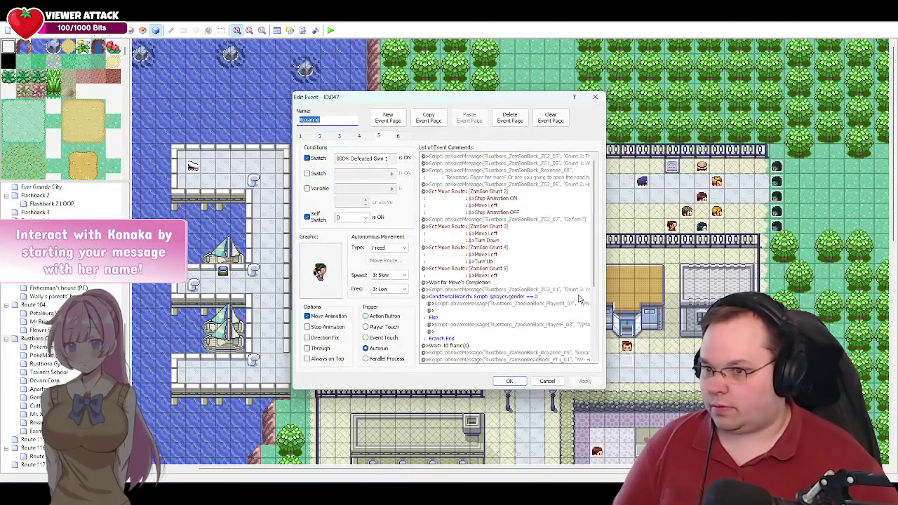
pyautogui.scroll(-4, 579, 289)
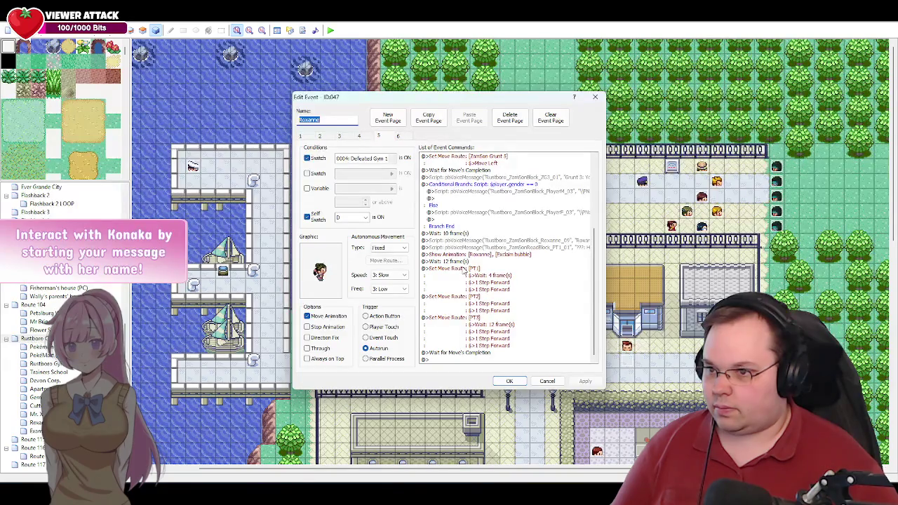
pyautogui.click(464, 270)
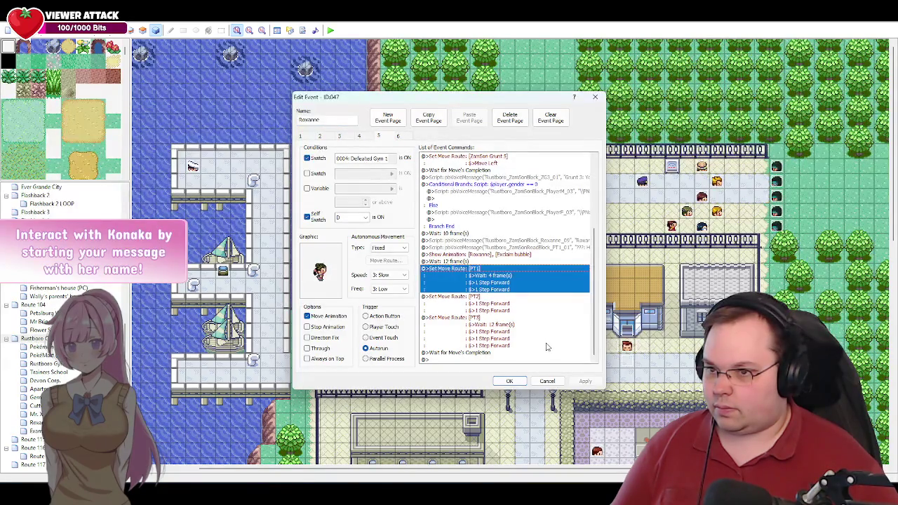
pyautogui.doubleClick(547, 360)
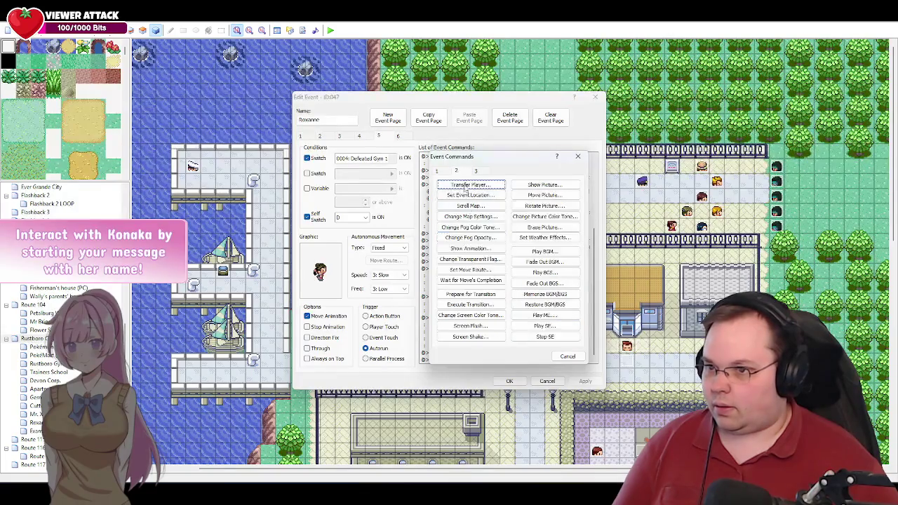
pyautogui.click(472, 269)
pyautogui.click(406, 183)
pyautogui.scroll(-7, 418, 244)
pyautogui.click(423, 359)
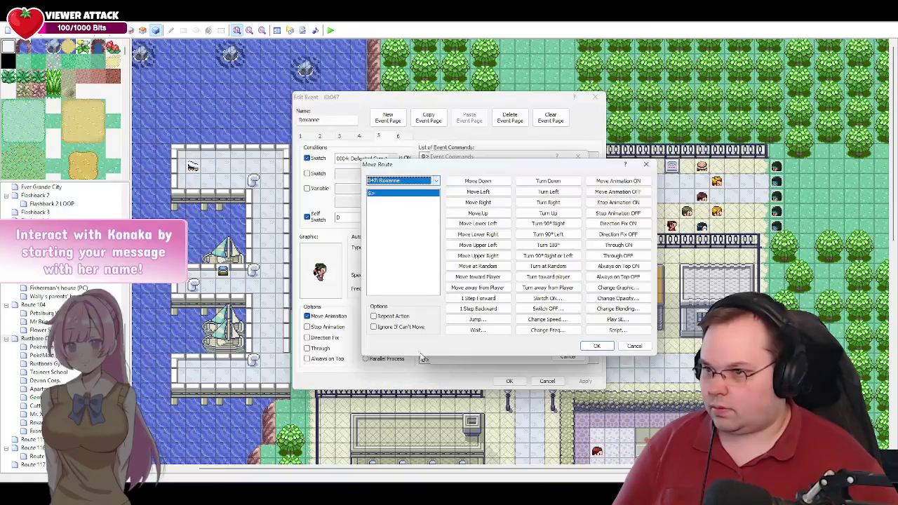
pyautogui.click(426, 184)
pyautogui.scroll(1, 412, 254)
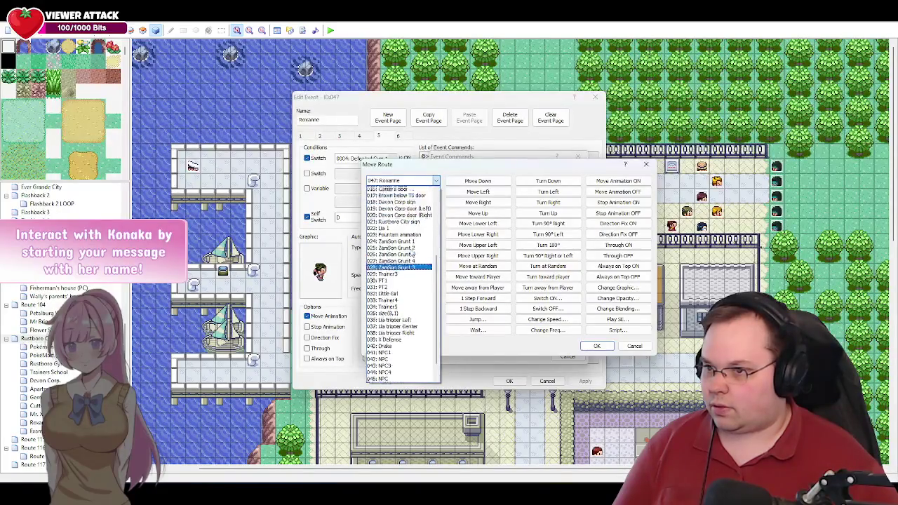
pyautogui.scroll(6, 412, 254)
pyautogui.click(400, 195)
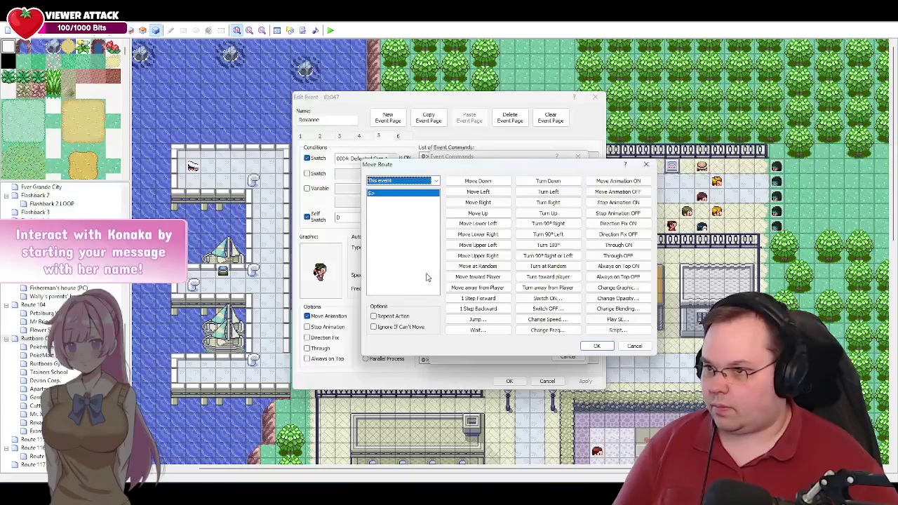
# Step: Fill the route with Turn Left, Wait 20, Turn Up, Wait 3, Turn Down
pyautogui.click(560, 194)
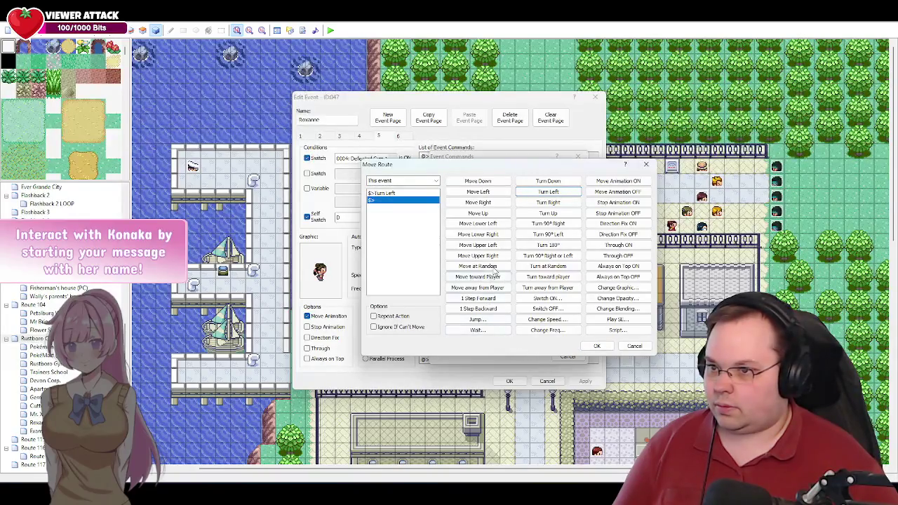
pyautogui.click(478, 330)
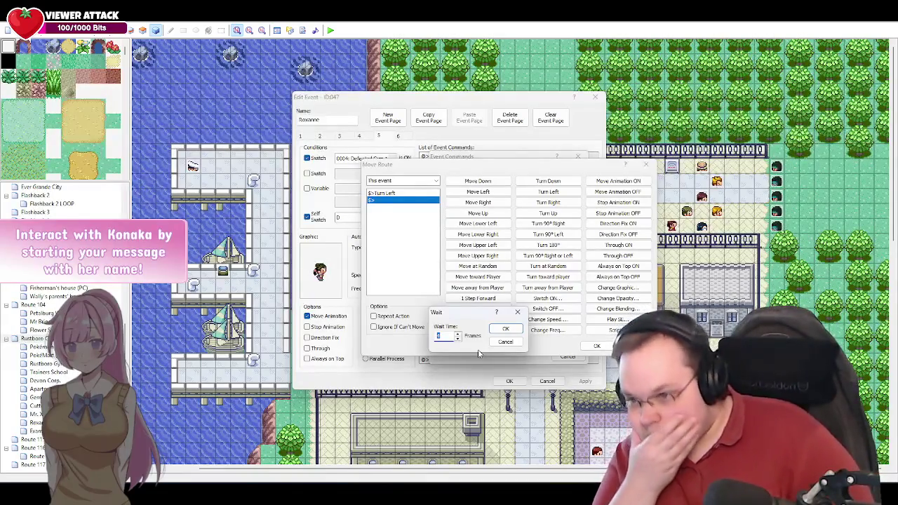
pyautogui.write('20')
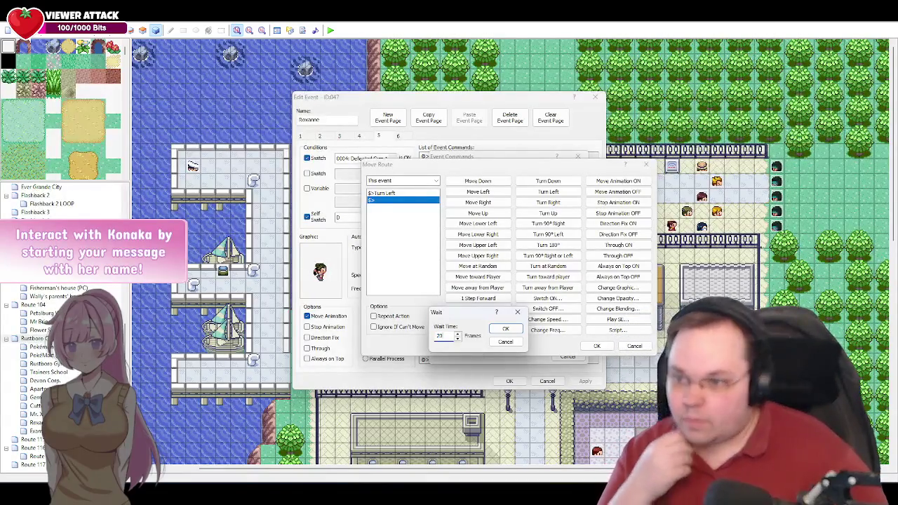
pyautogui.press('Return')
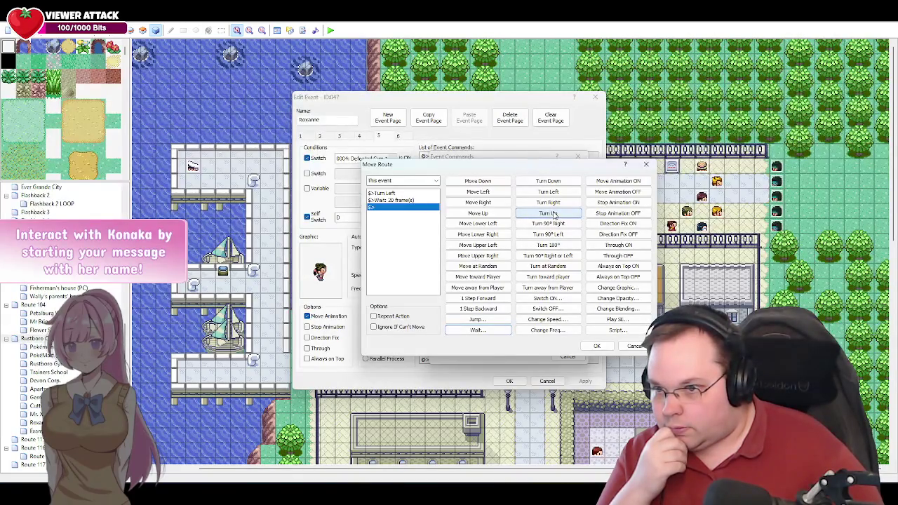
pyautogui.click(549, 214)
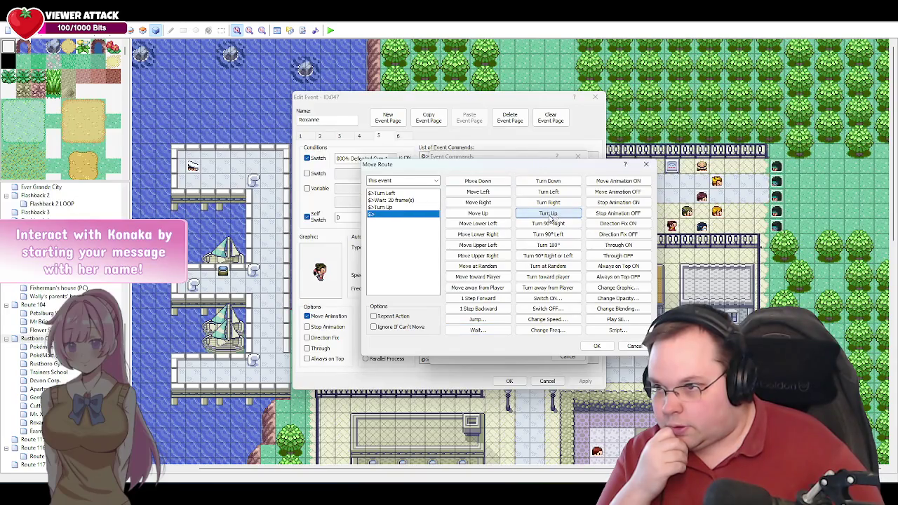
pyautogui.click(478, 330)
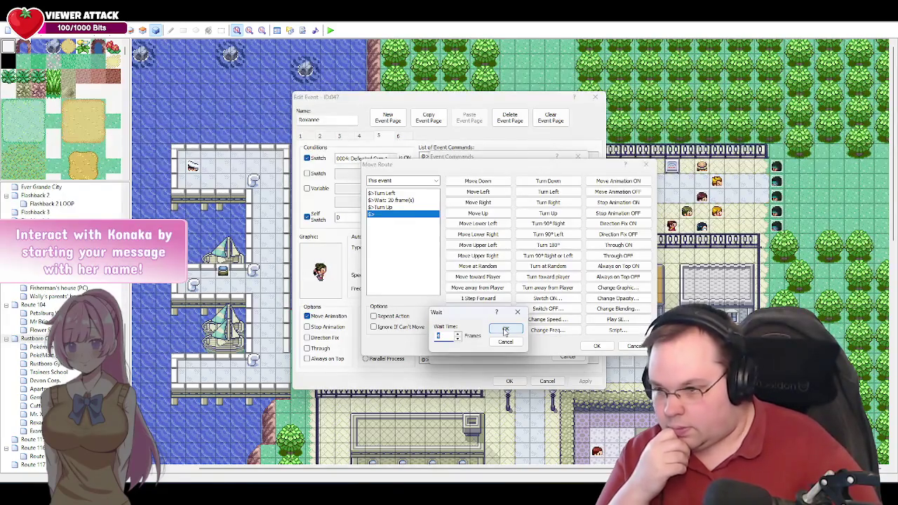
pyautogui.click(505, 331)
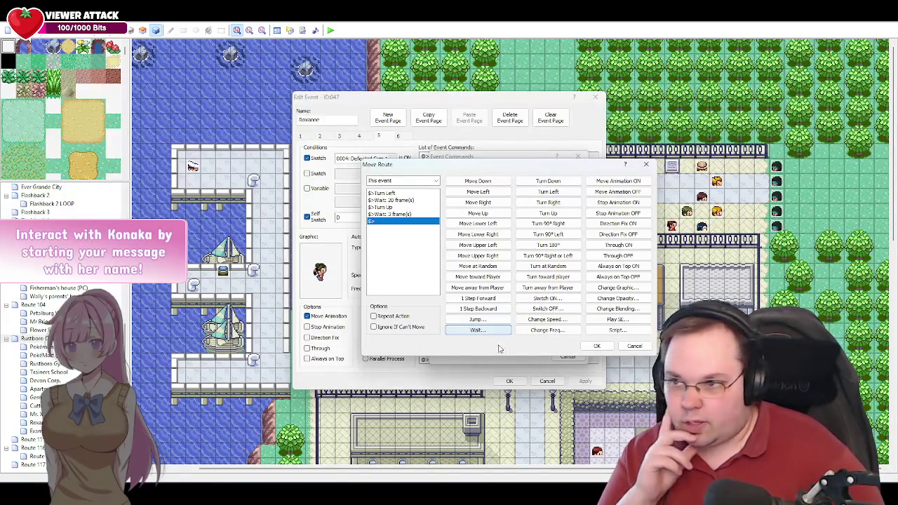
pyautogui.click(558, 184)
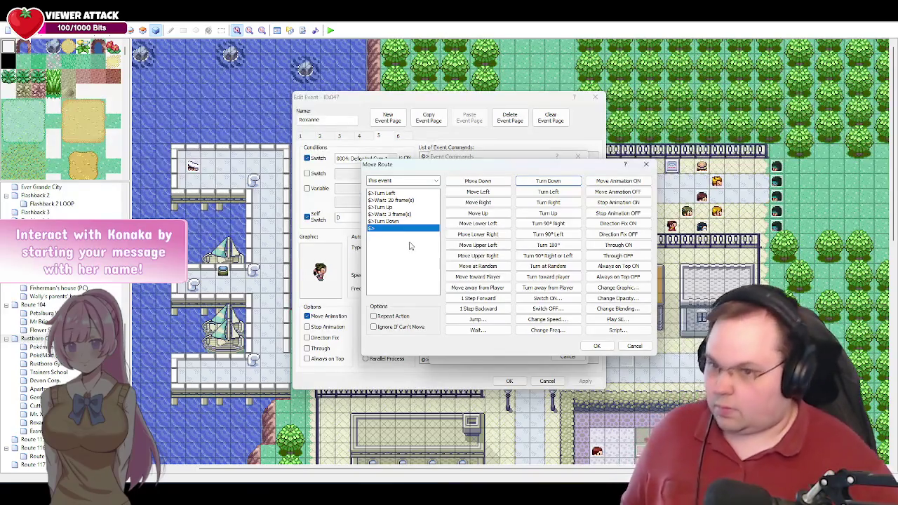
pyautogui.hotkey('alt', 'Tab')
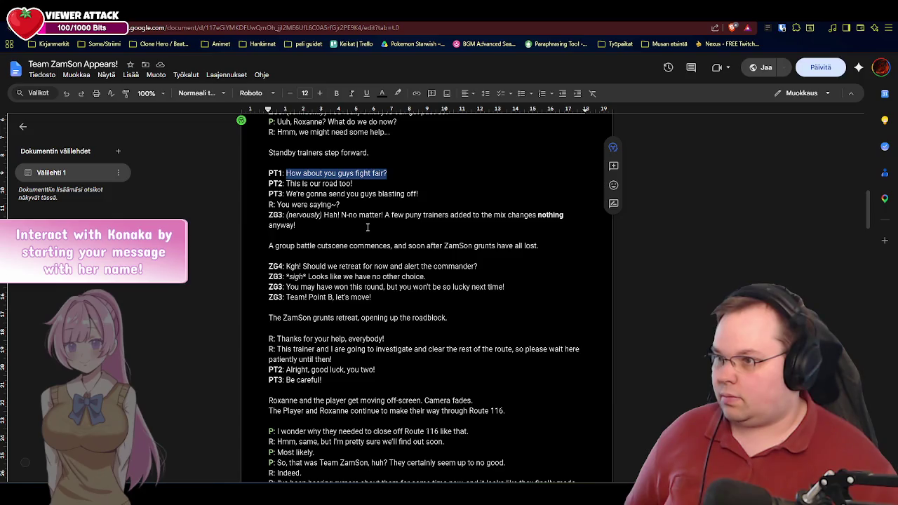
pyautogui.hotkey('alt', 'Tab')
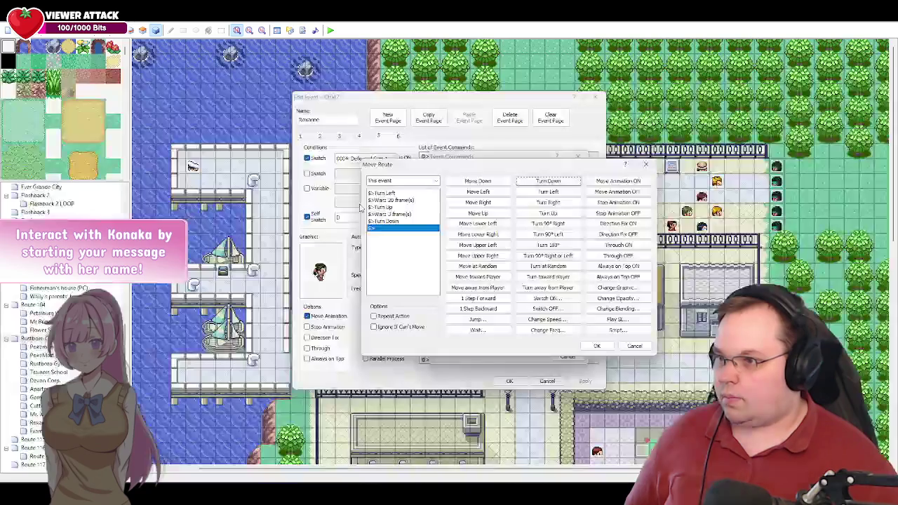
pyautogui.click(597, 348)
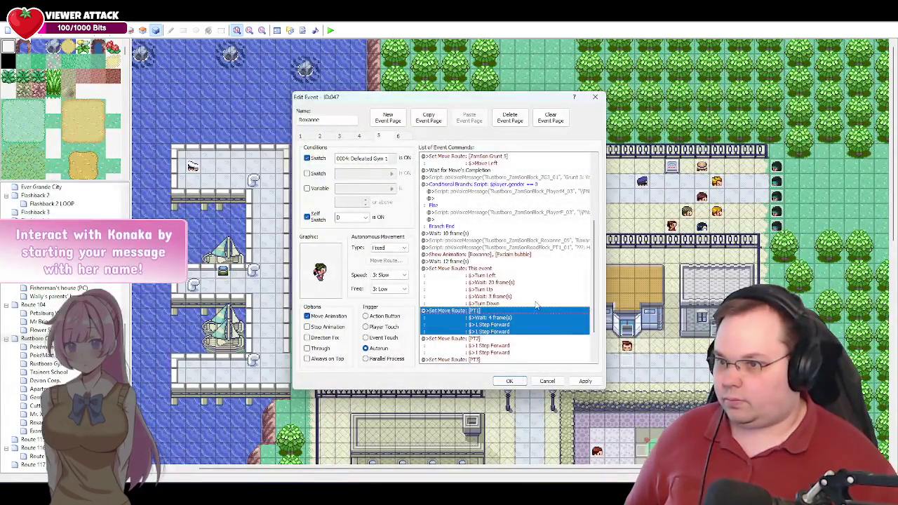
# Step: Change the wait after Turn Left in Roxanne's route from 20 to 30 frames and apply
pyautogui.scroll(-2, 530, 299)
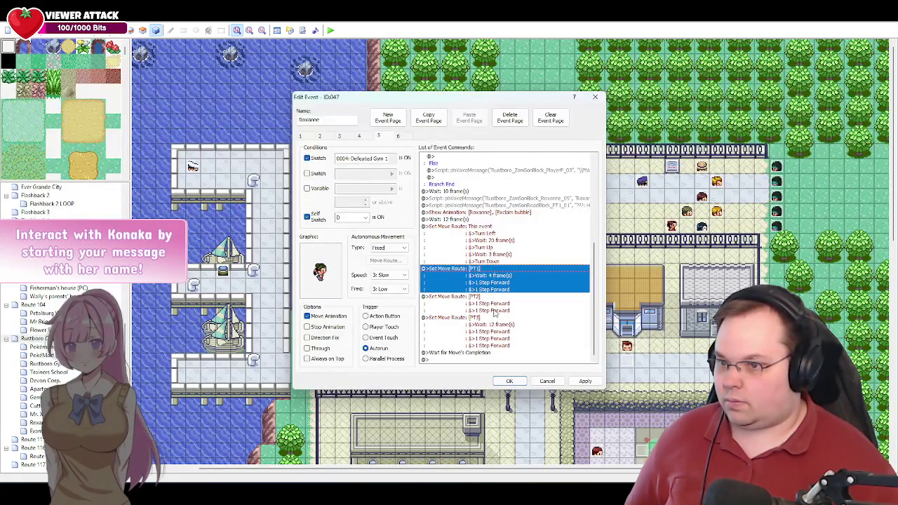
pyautogui.doubleClick(490, 234)
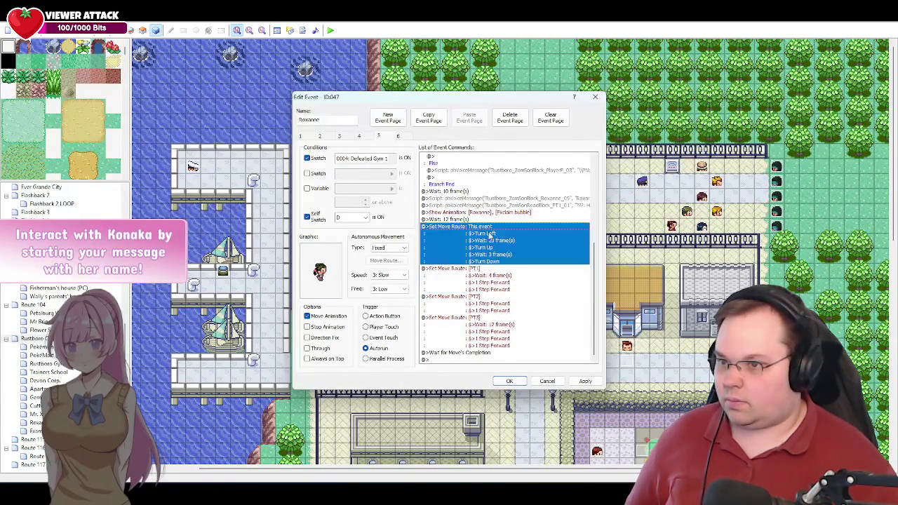
pyautogui.doubleClick(397, 200)
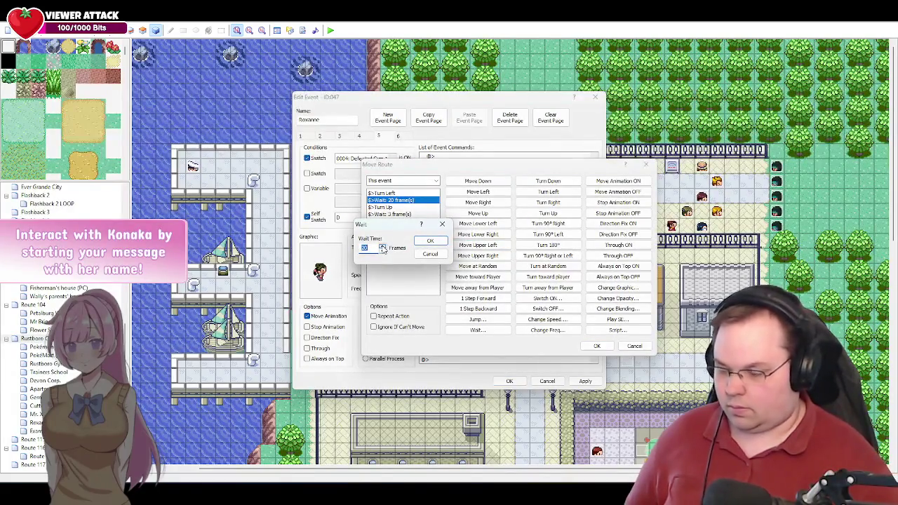
pyautogui.click(383, 250)
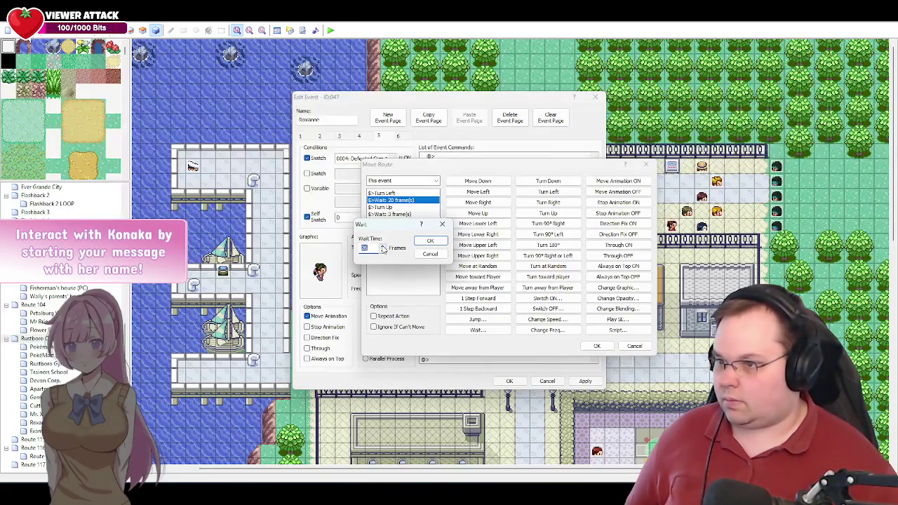
pyautogui.press('Return')
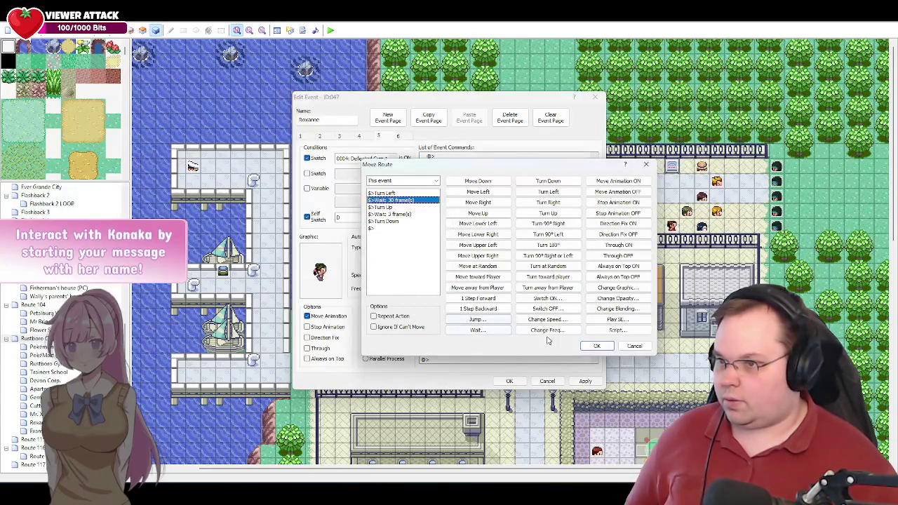
pyautogui.click(596, 347)
pyautogui.click(585, 381)
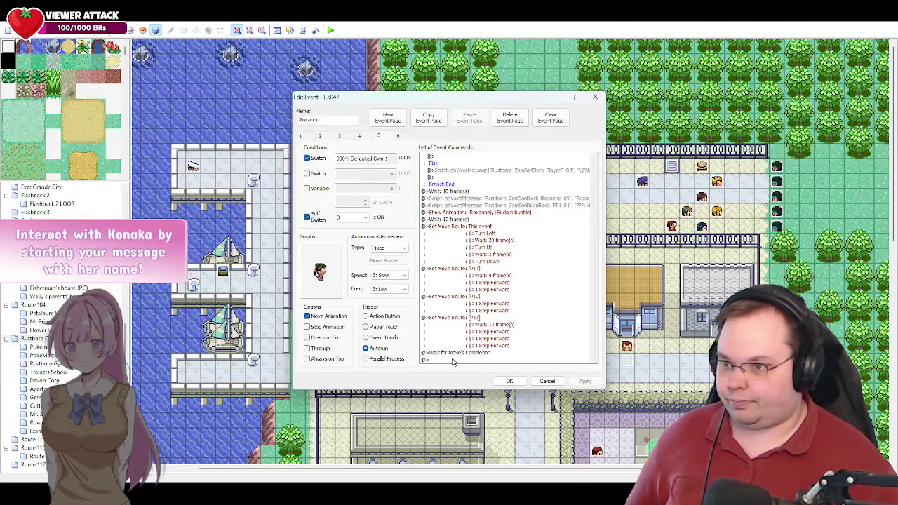
pyautogui.click(453, 360)
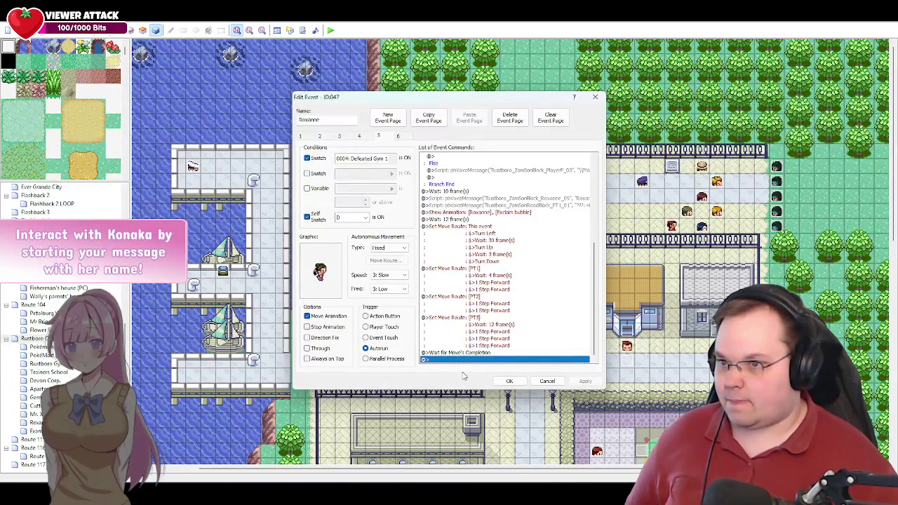
# Step: Duplicate the PT1 voice-message line at the end of the event's command list
pyautogui.click(532, 205)
pyautogui.hotkey('ctrl', 'c')
pyautogui.click(452, 360)
pyautogui.hotkey('ctrl', 'v')
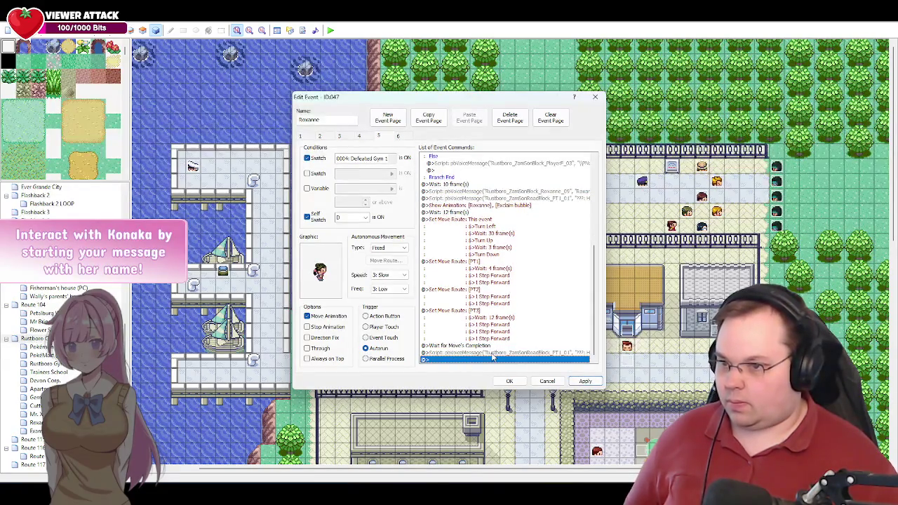
# Step: Change the copy to PT2_01 with the dialogue 'This is our road too!'
pyautogui.doubleClick(492, 354)
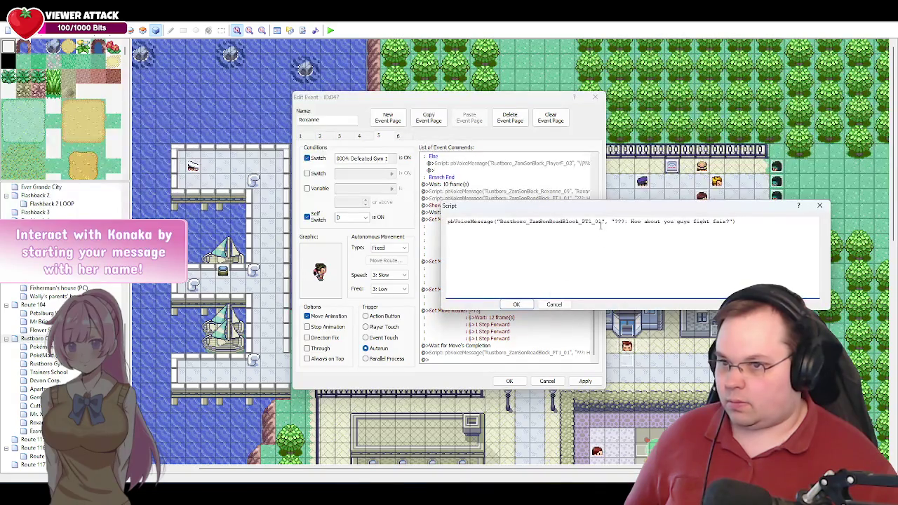
pyautogui.press('BackSpace')
pyautogui.write('2')
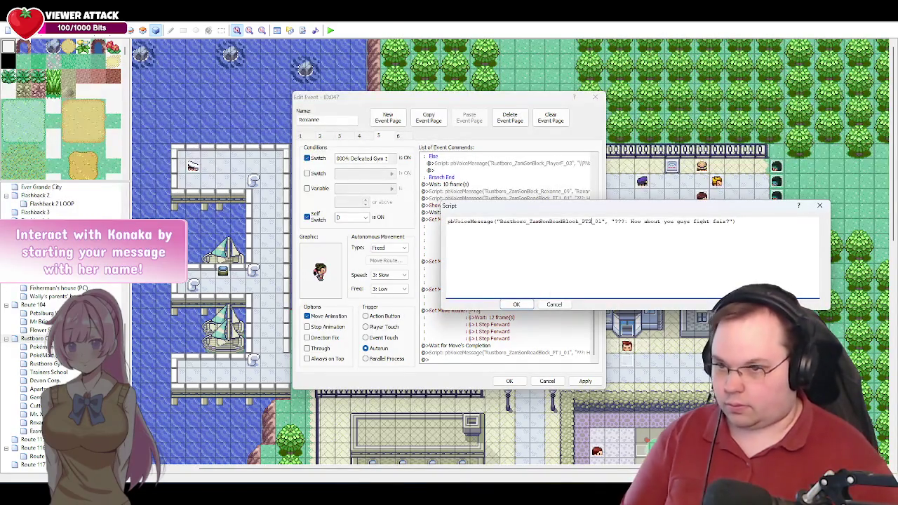
pyautogui.moveTo(729, 221); pyautogui.dragTo(630, 221)
pyautogui.hotkey('alt', 'Tab')
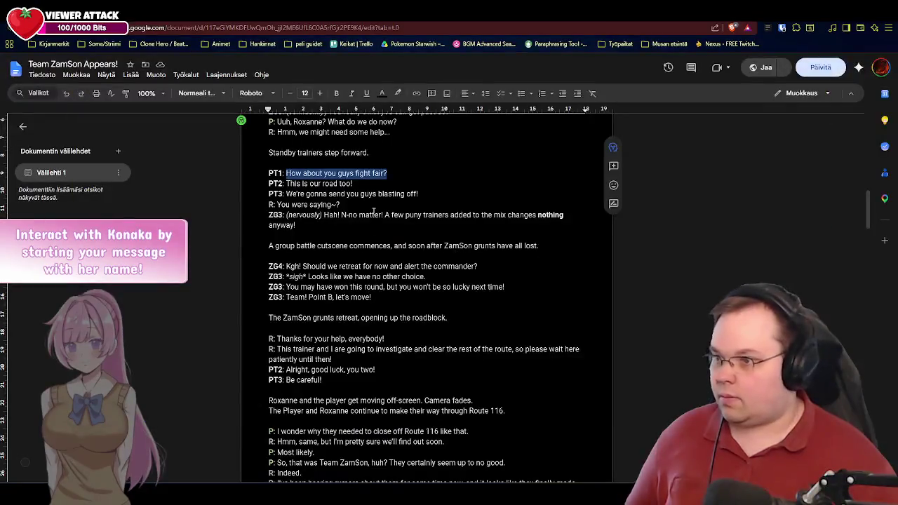
pyautogui.moveTo(353, 183); pyautogui.dragTo(286, 183)
pyautogui.hotkey('ctrl', 'c')
pyautogui.hotkey('alt', 'Tab')
pyautogui.hotkey('ctrl', 'v')
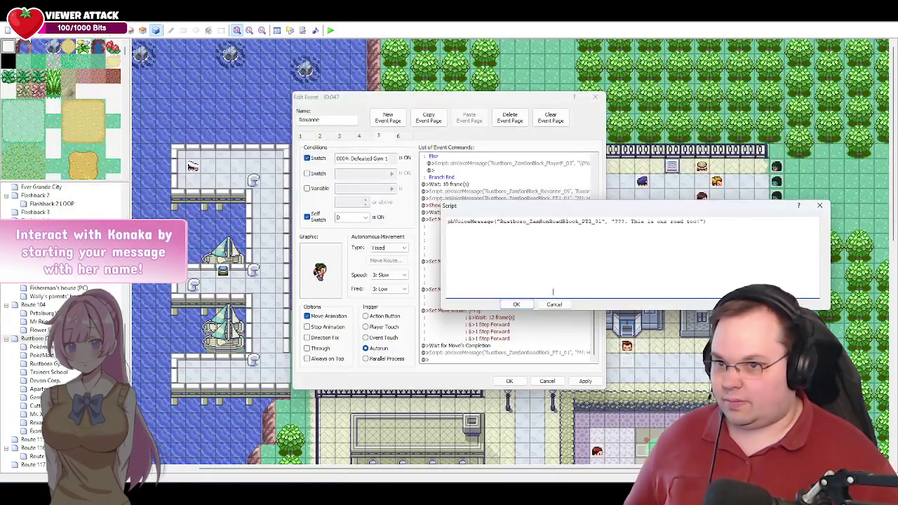
pyautogui.click(516, 305)
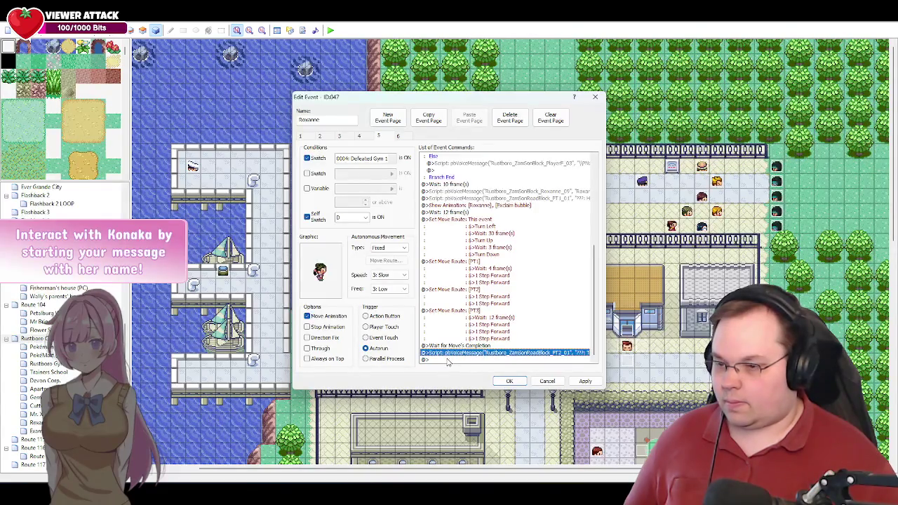
# Step: Set the PT2 line's speaker label to 'Trainer 2'
pyautogui.doubleClick(537, 353)
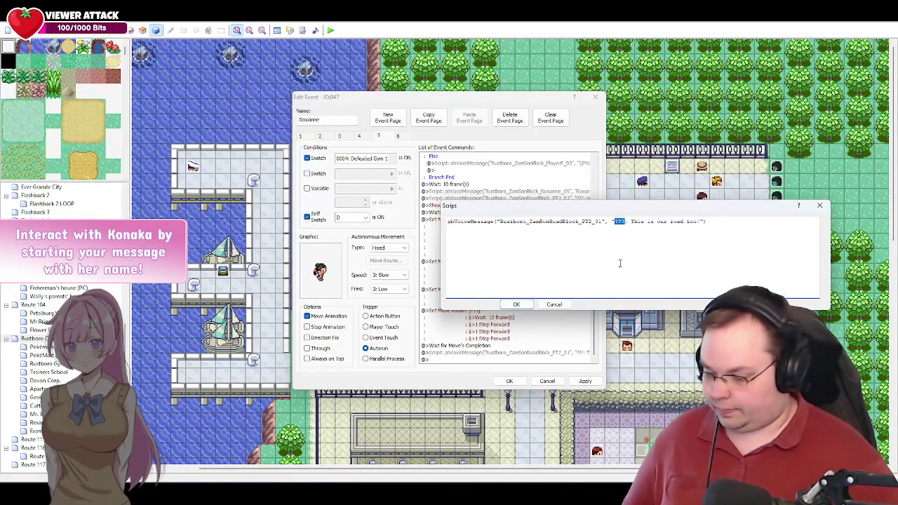
pyautogui.write('Trainer 2')
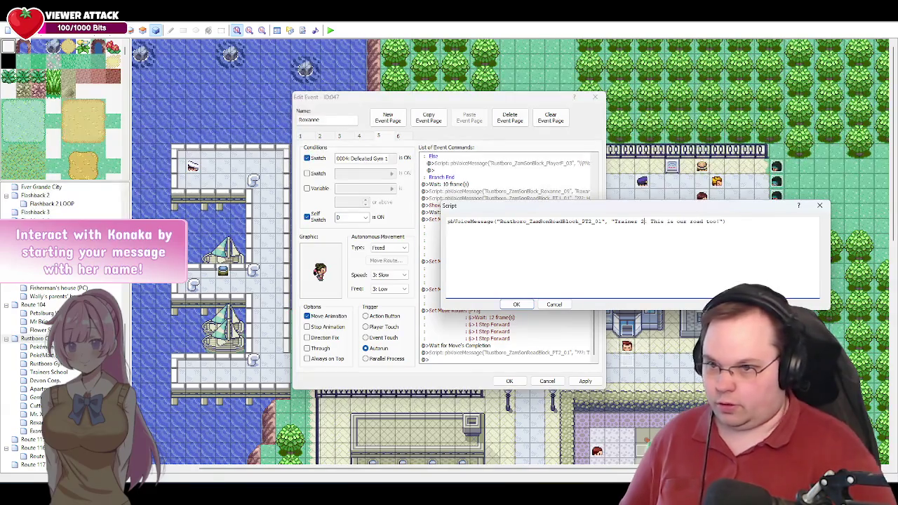
pyautogui.click(516, 305)
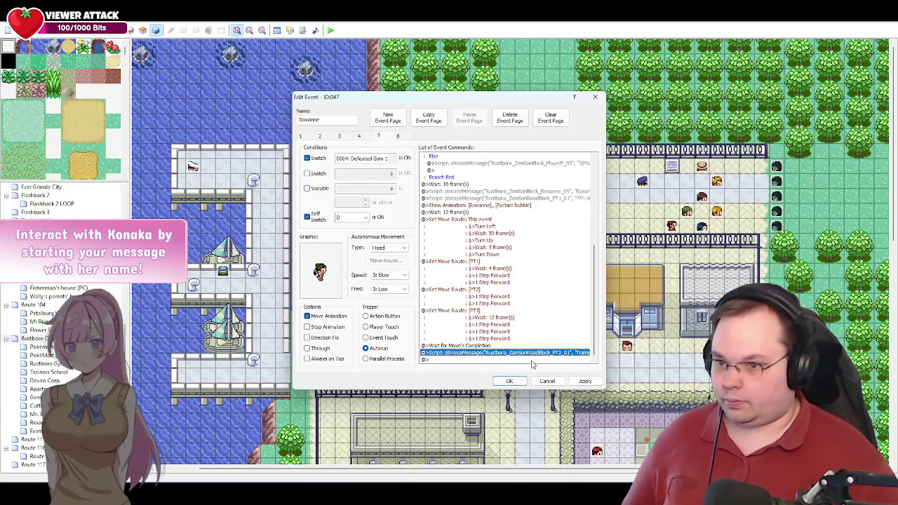
pyautogui.click(444, 360)
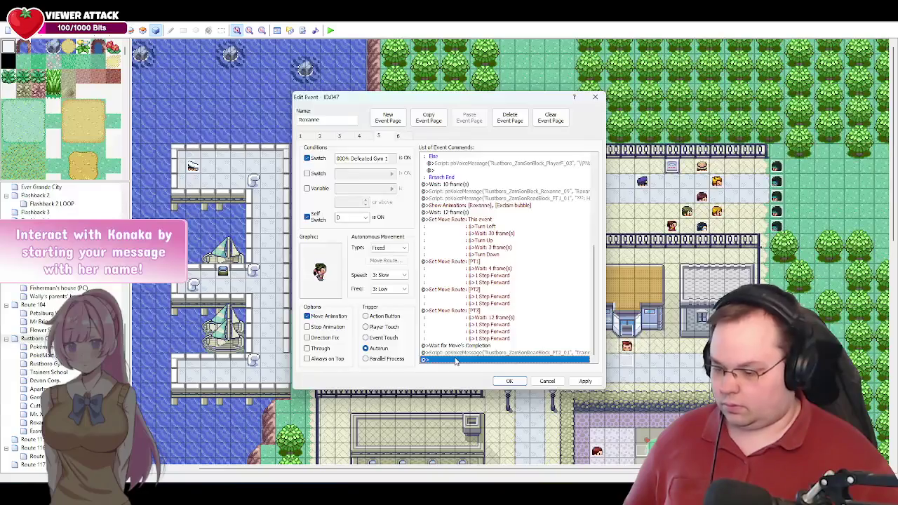
# Step: Add a PT3_01 line: 'Trainer 3: We're gonna send you guys blasting off!'
pyautogui.hotkey('ctrl', 'v')
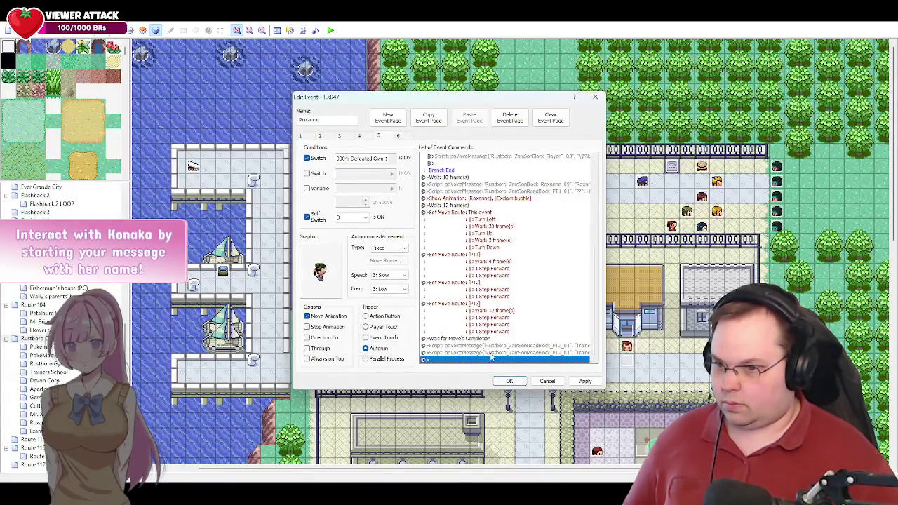
pyautogui.doubleClick(493, 352)
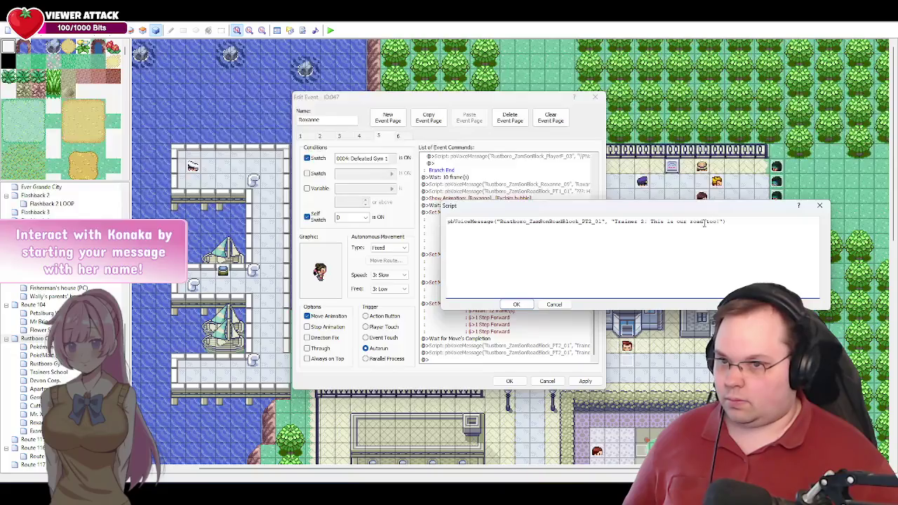
pyautogui.click(643, 221)
pyautogui.press('BackSpace')
pyautogui.write('3')
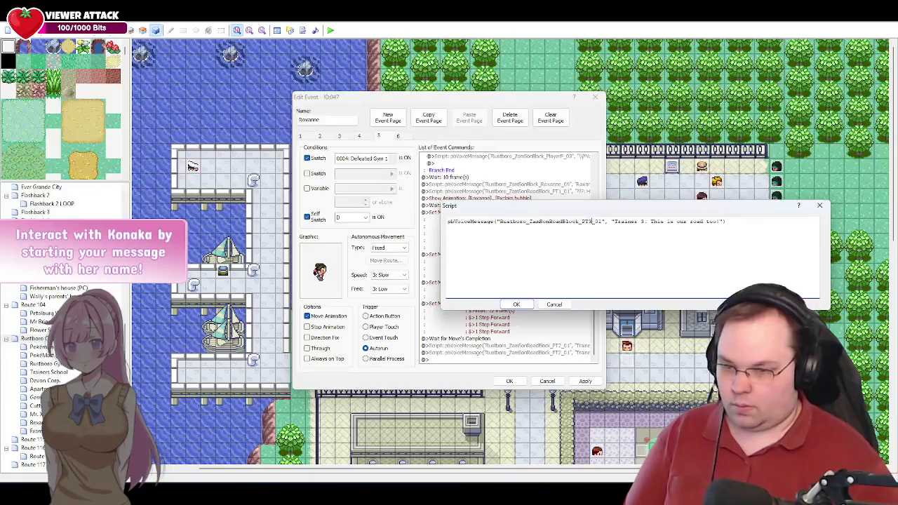
pyautogui.moveTo(720, 222); pyautogui.dragTo(656, 227)
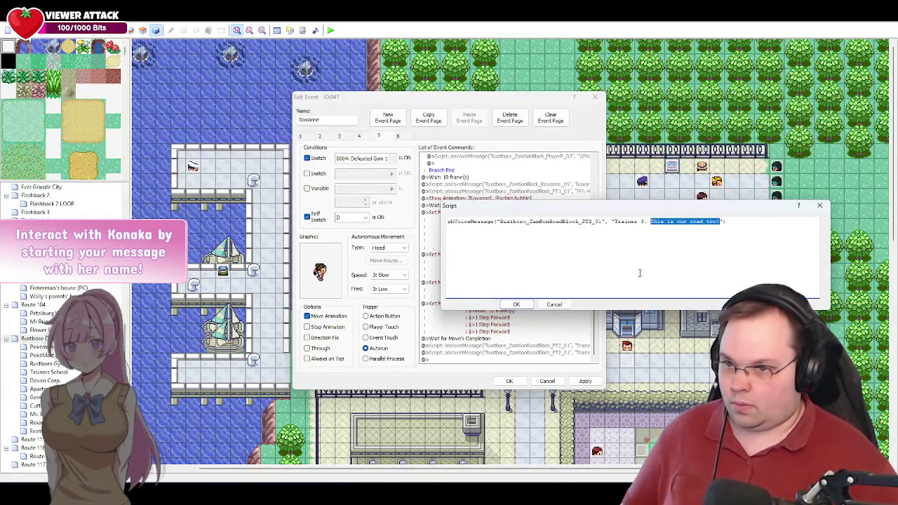
pyautogui.hotkey('alt', 'Tab')
pyautogui.moveTo(418, 194); pyautogui.dragTo(286, 193)
pyautogui.hotkey('ctrl', 'c')
pyautogui.hotkey('alt', 'Tab')
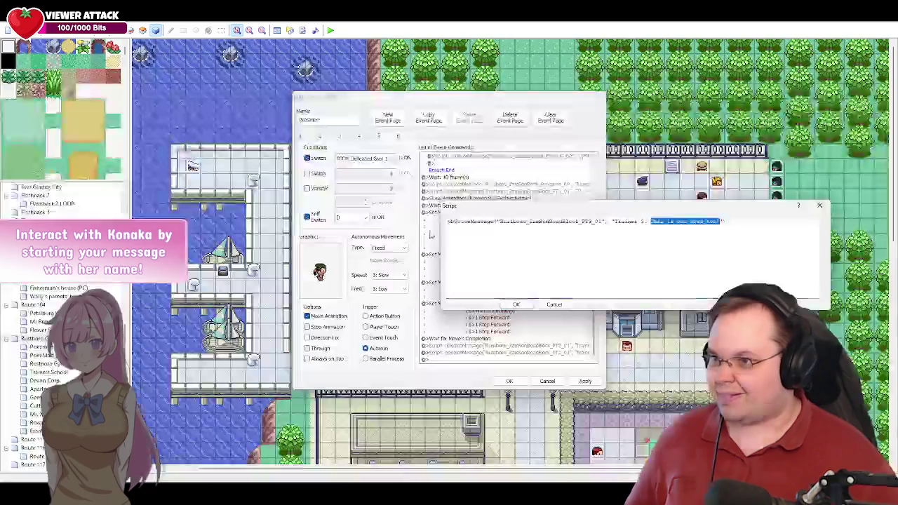
pyautogui.hotkey('ctrl', 'v')
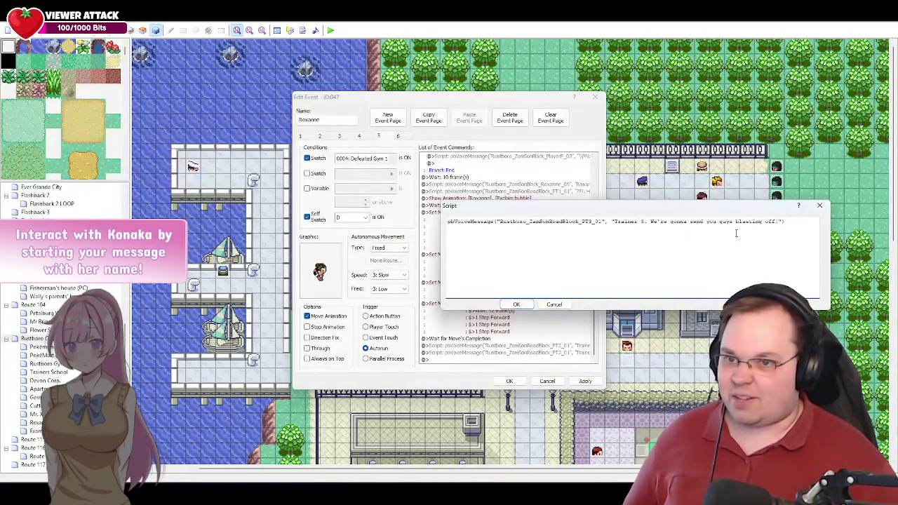
pyautogui.click(518, 304)
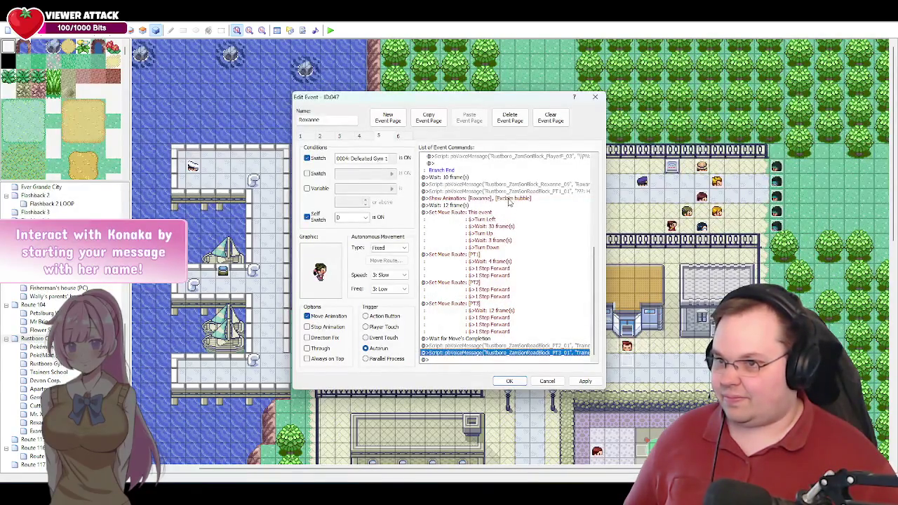
# Step: Copy the Roxanne_09 voice-message line to the end of the command list
pyautogui.click(515, 184)
pyautogui.hotkey('ctrl', 'c')
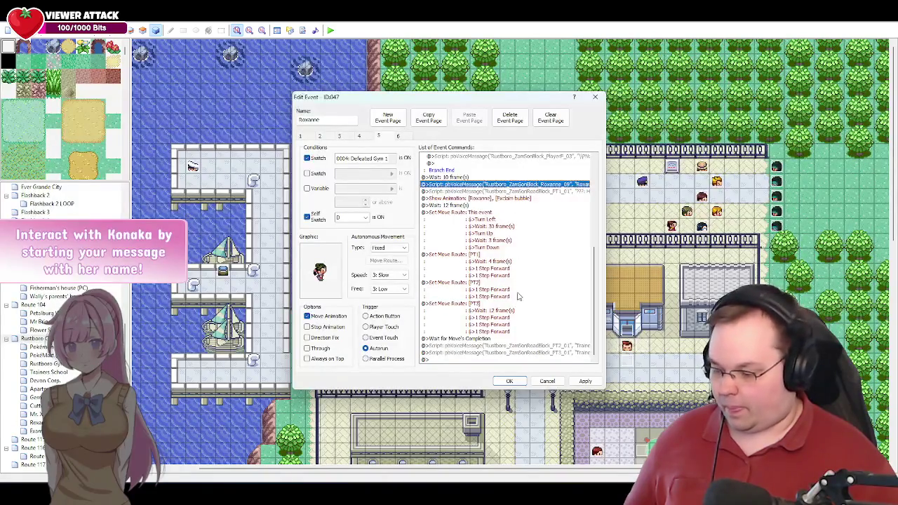
pyautogui.click(466, 360)
pyautogui.hotkey('ctrl', 'v')
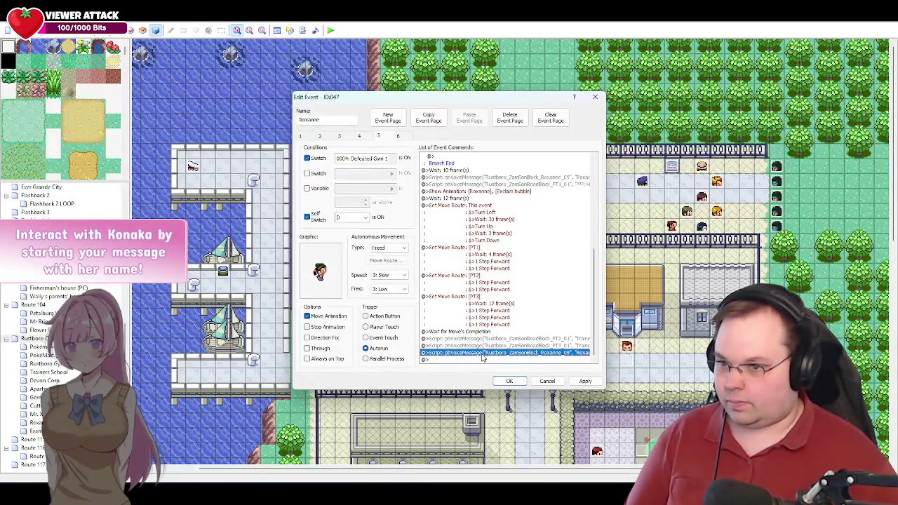
pyautogui.doubleClick(483, 358)
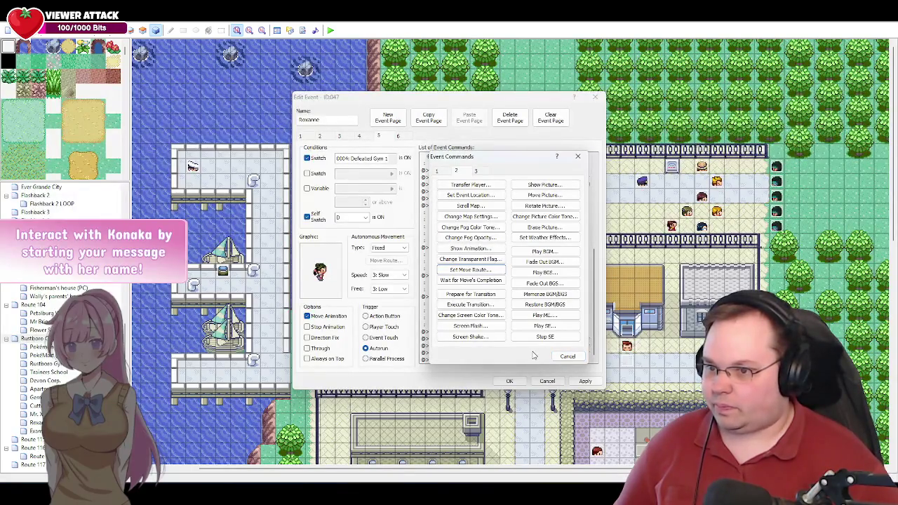
# Step: Renumber the copied Roxanne_09 voice line to Roxanne_10
pyautogui.click(574, 358)
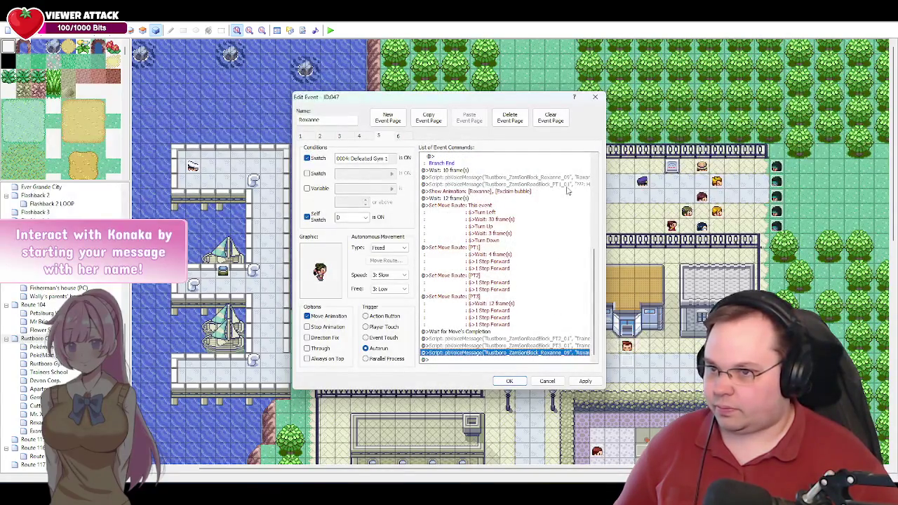
pyautogui.press('Return')
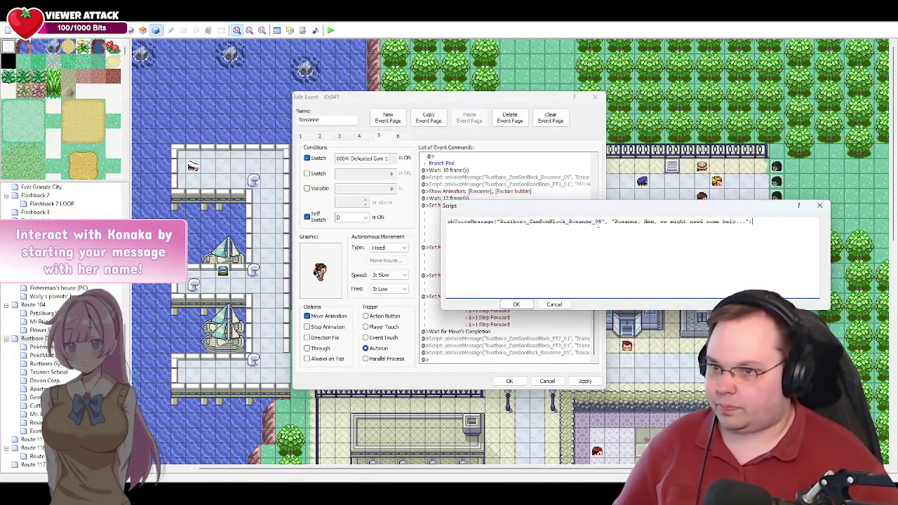
pyautogui.click(601, 221)
pyautogui.press('BackSpace')
pyautogui.press('BackSpace')
pyautogui.write('10')
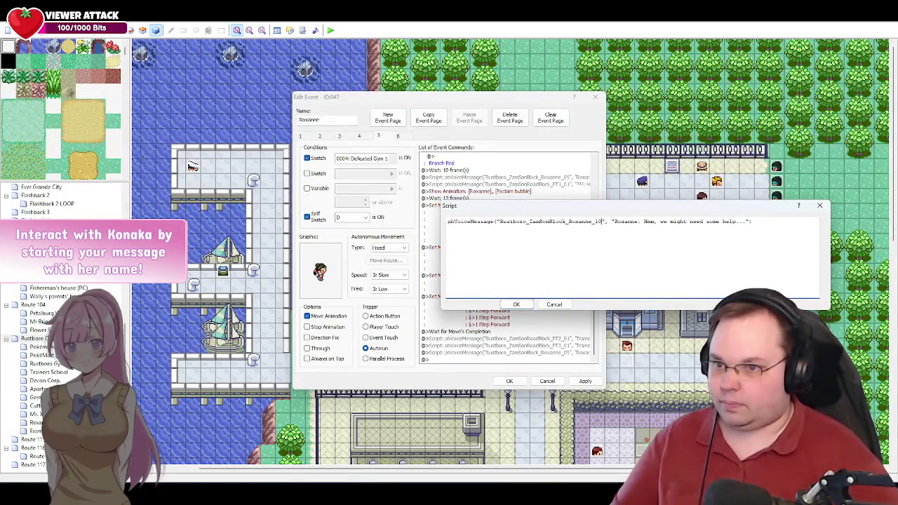
# Step: Replace its dialogue with 'You were saying~?' and apply the event changes
pyautogui.moveTo(746, 222); pyautogui.dragTo(645, 223)
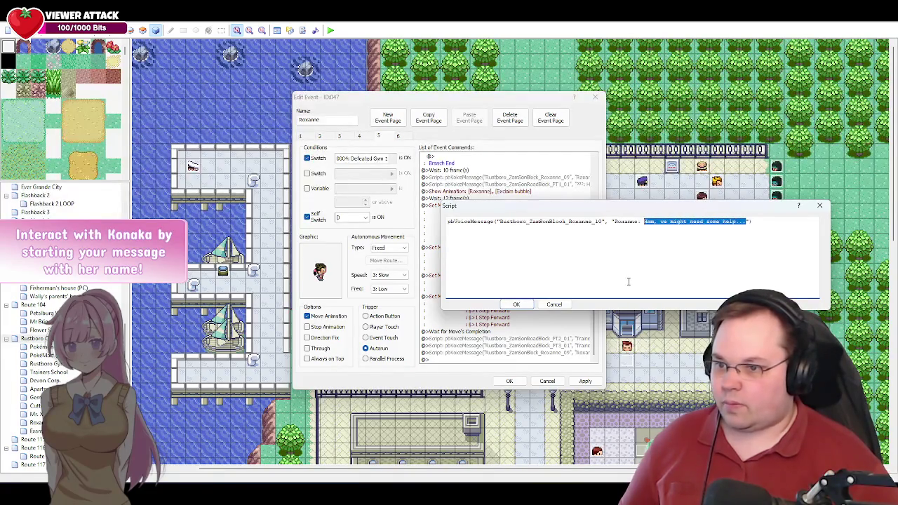
pyautogui.hotkey('alt', 'Tab')
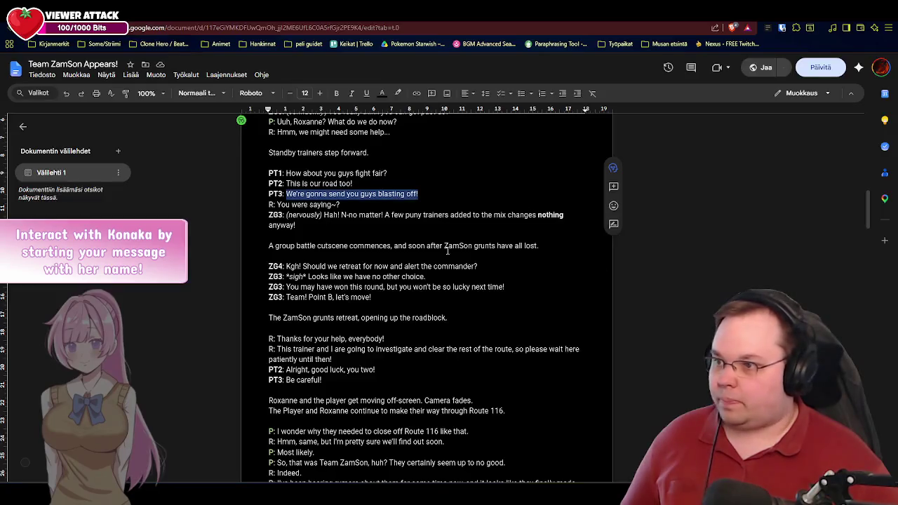
pyautogui.moveTo(346, 204); pyautogui.dragTo(277, 205)
pyautogui.hotkey('ctrl', 'c')
pyautogui.hotkey('alt', 'Tab')
pyautogui.hotkey('ctrl', 'v')
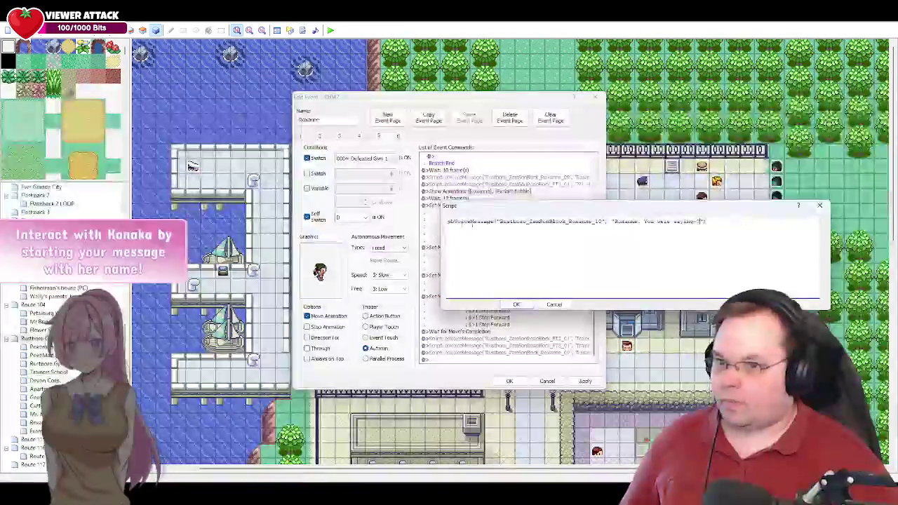
pyautogui.click(522, 305)
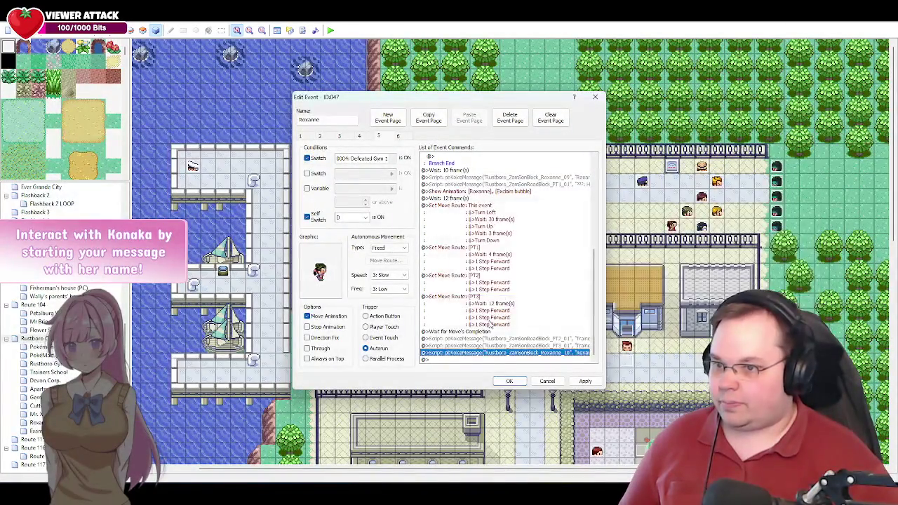
pyautogui.click(586, 384)
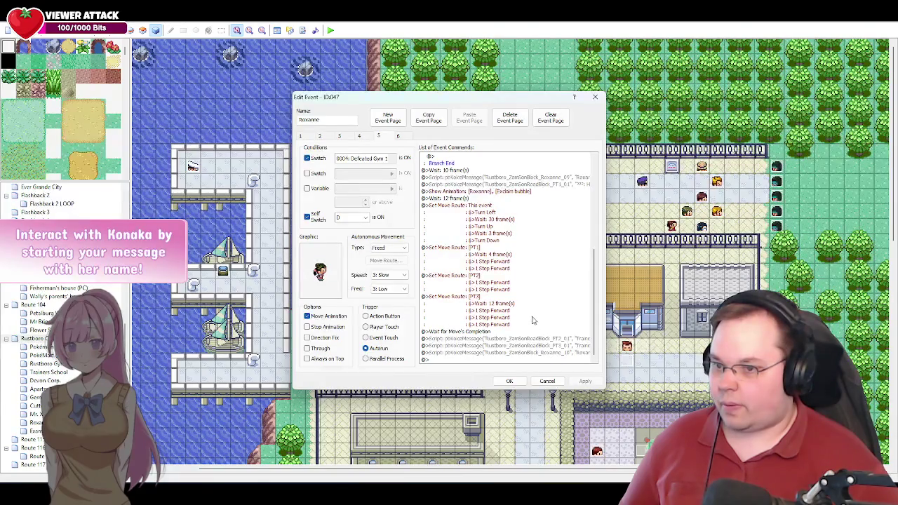
pyautogui.click(519, 353)
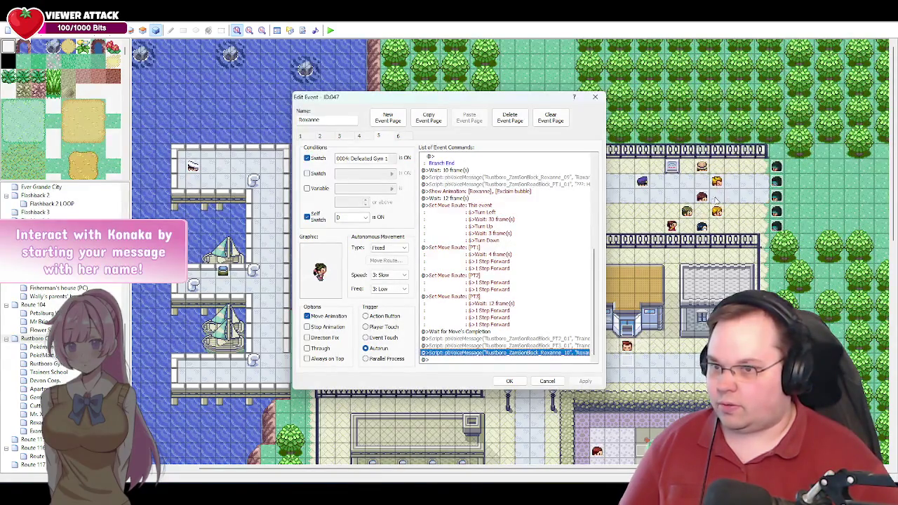
pyautogui.press('Insert')
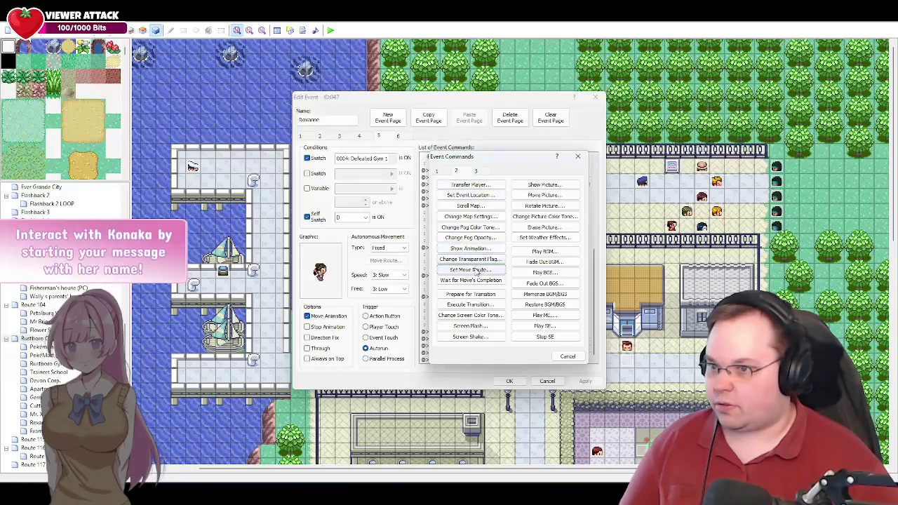
# Step: Add a This event move route turning Roxanne right after the Roxanne_10 line, and apply
pyautogui.click(470, 270)
pyautogui.click(398, 191)
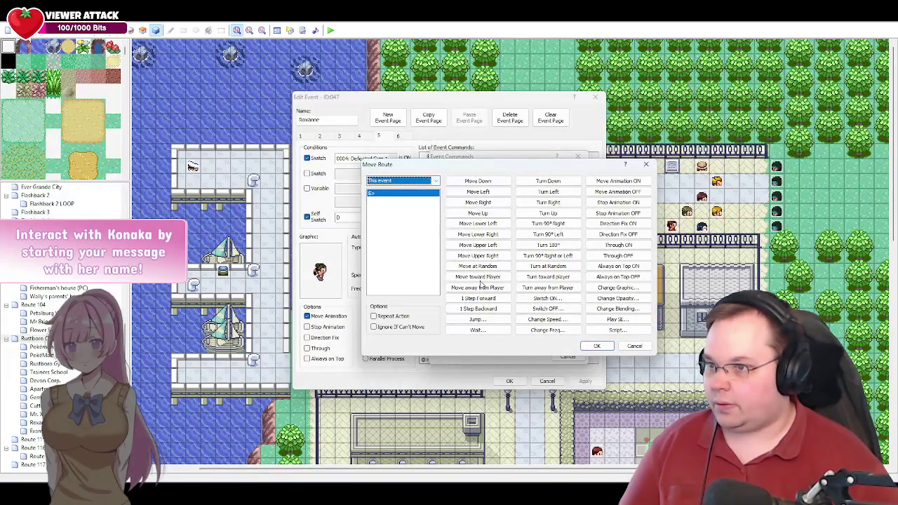
pyautogui.click(561, 203)
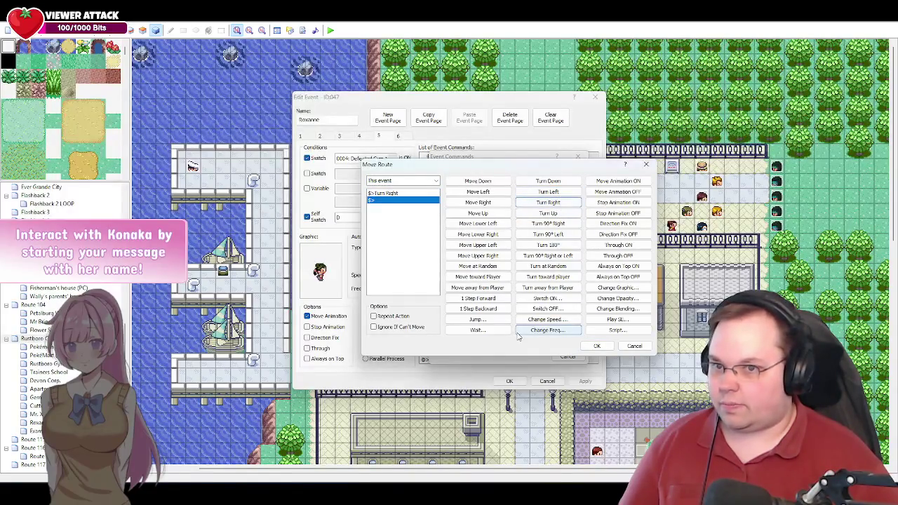
pyautogui.click(596, 347)
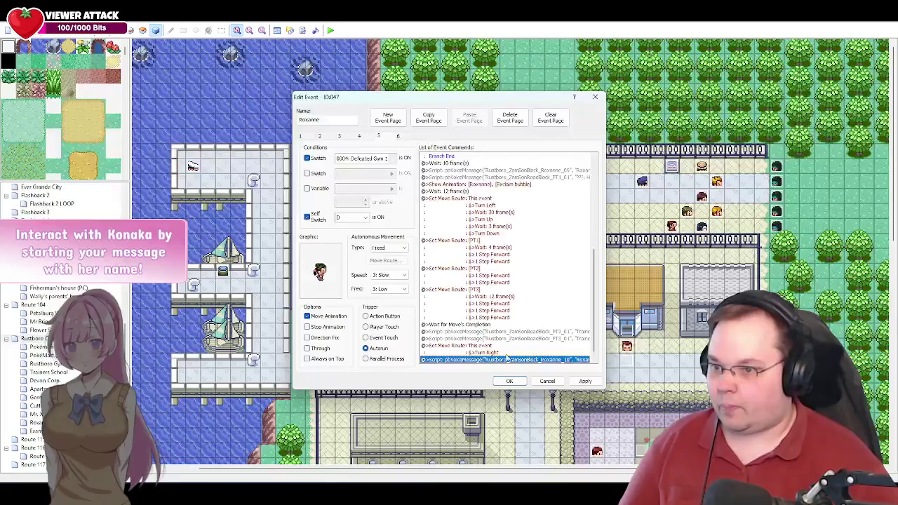
pyautogui.click(586, 382)
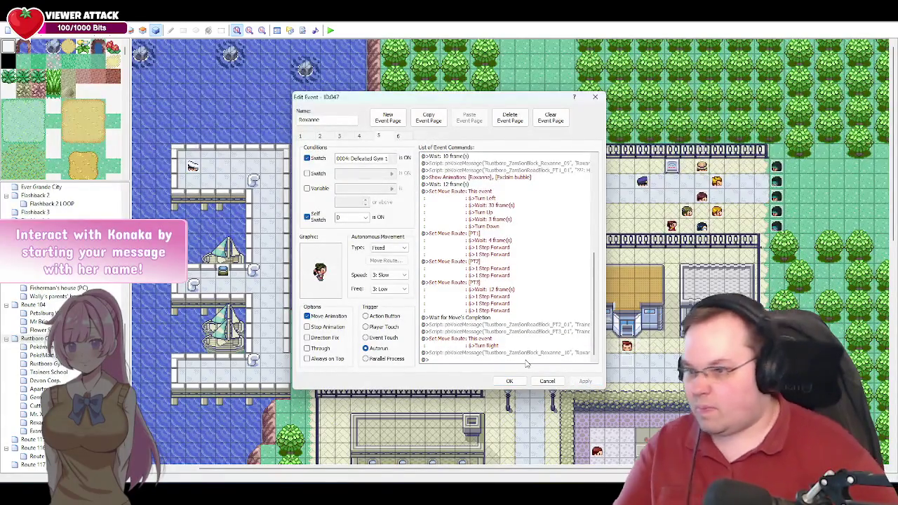
pyautogui.click(503, 360)
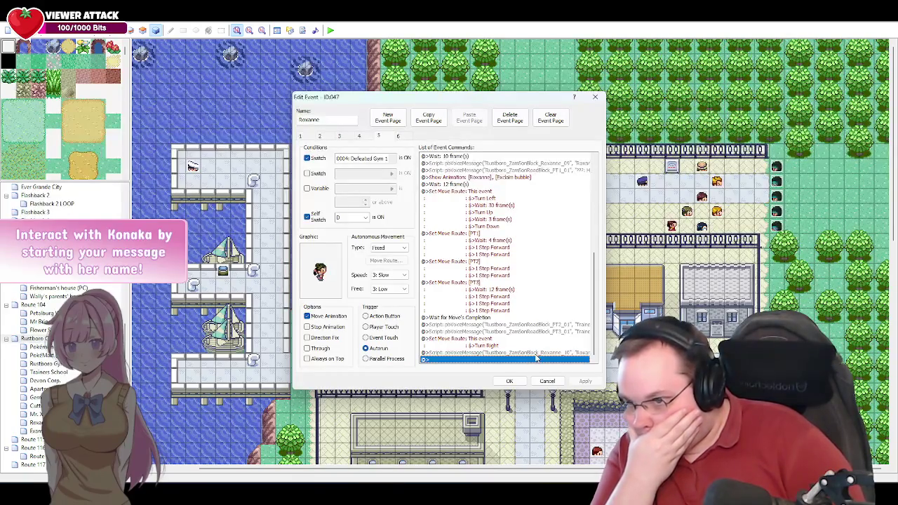
# Step: Delete 'Road' from the PT3_01, PT2_01 and PT1_01 voice-file names in the scripts
pyautogui.doubleClick(526, 331)
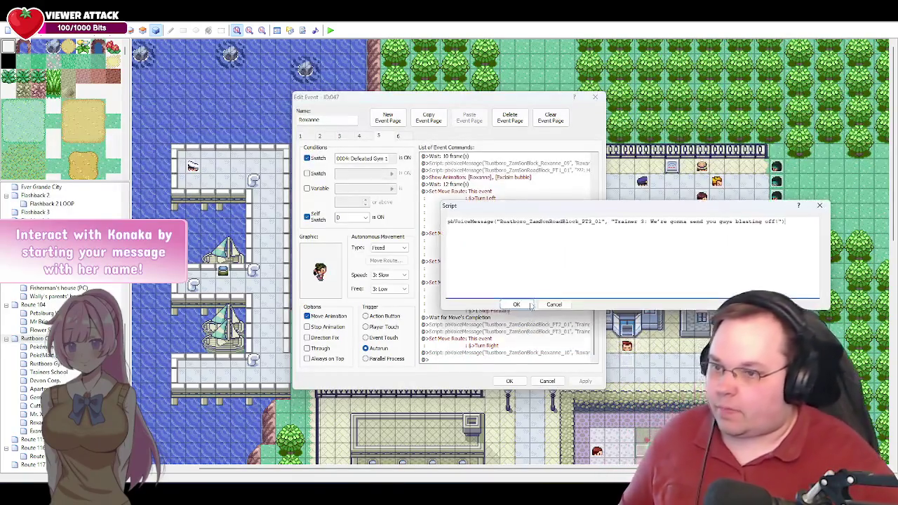
pyautogui.click(562, 221)
pyautogui.press('BackSpace')
pyautogui.press('BackSpace')
pyautogui.press('BackSpace')
pyautogui.click(516, 305)
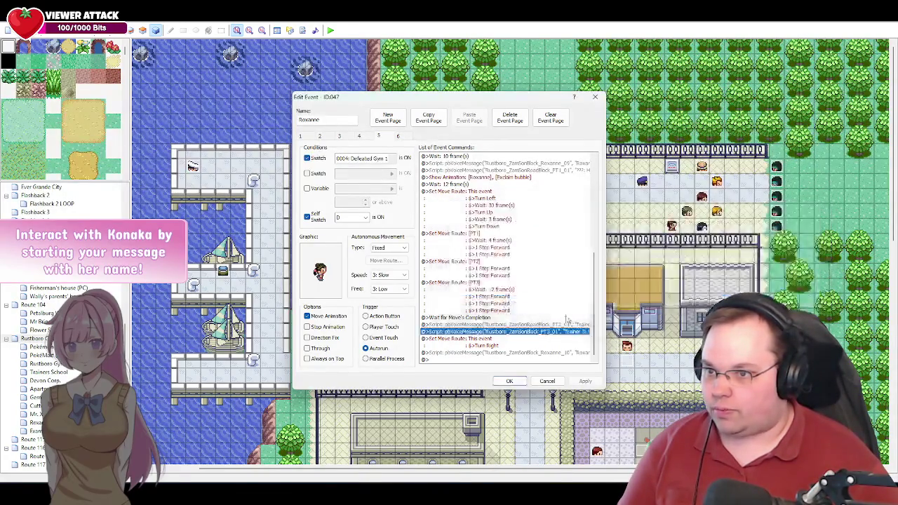
pyautogui.doubleClick(533, 325)
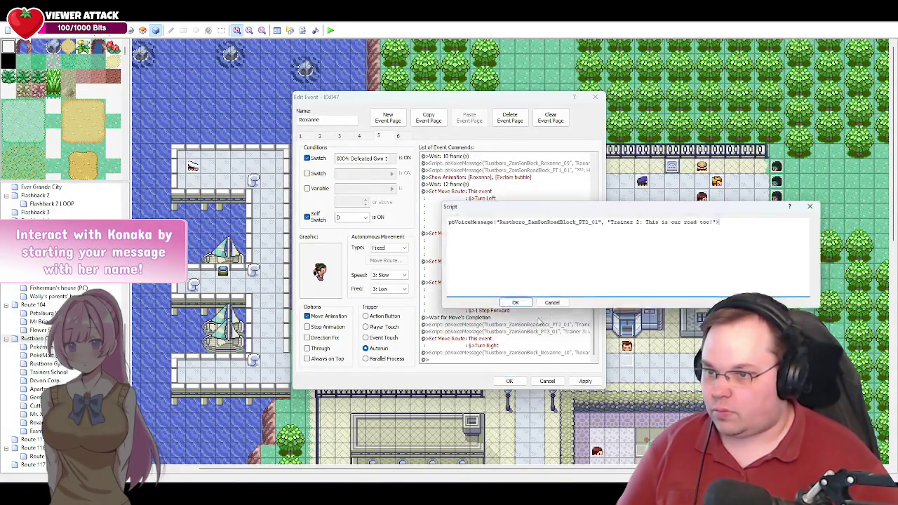
pyautogui.click(562, 221)
pyautogui.press('BackSpace')
pyautogui.press('BackSpace')
pyautogui.press('BackSpace')
pyautogui.click(518, 305)
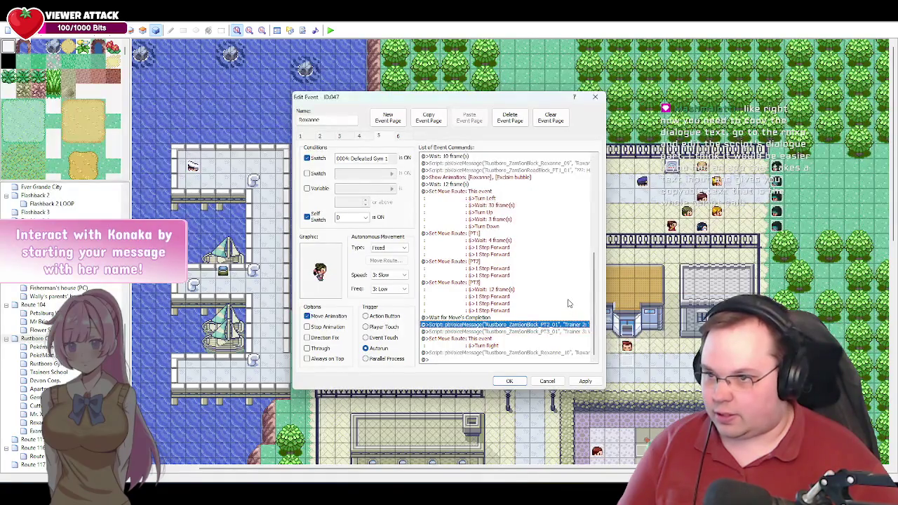
pyautogui.scroll(4, 565, 295)
pyautogui.doubleClick(536, 254)
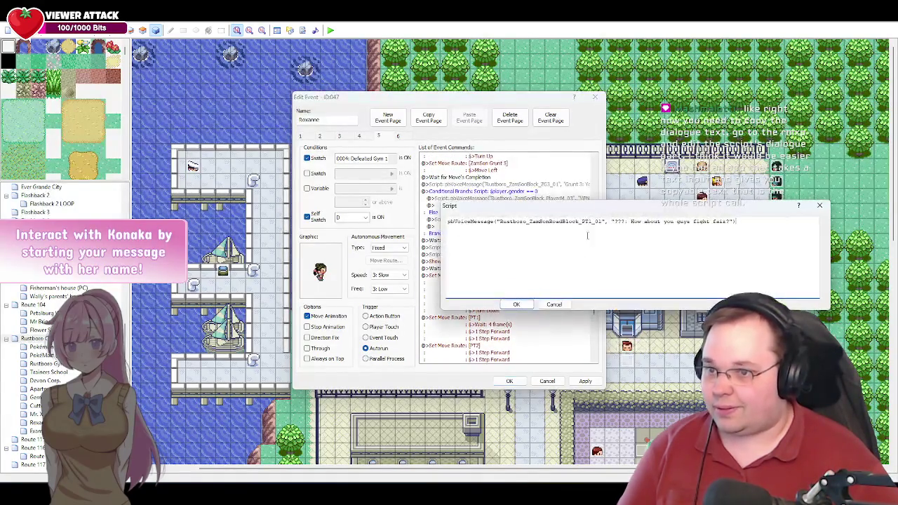
pyautogui.press('BackSpace')
pyautogui.press('BackSpace')
pyautogui.press('BackSpace')
pyautogui.click(516, 305)
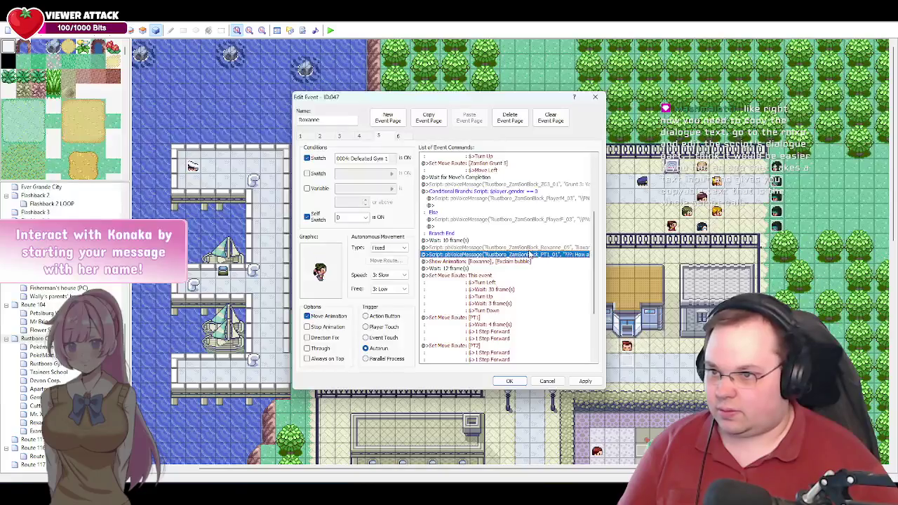
# Step: Move Roxanne's turn-right move route above the closing Roxanne_10 voice line
pyautogui.scroll(5, 527, 217)
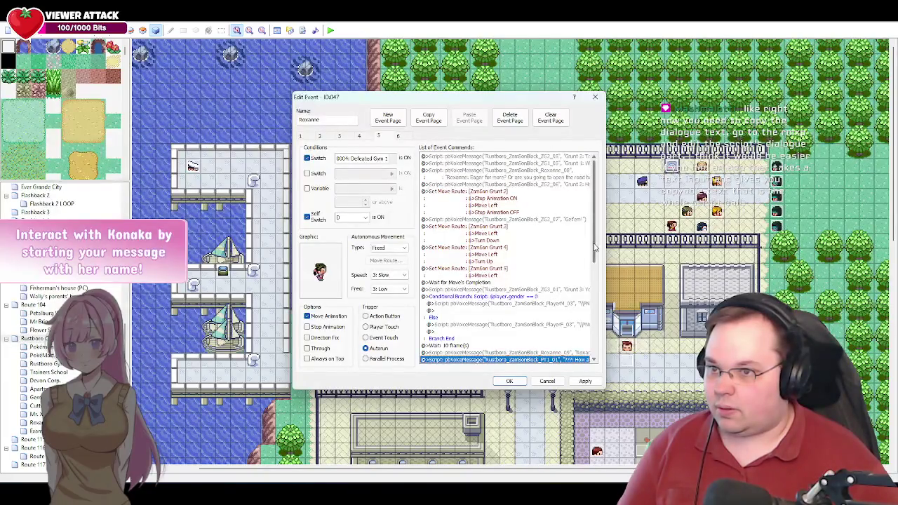
pyautogui.moveTo(594, 247); pyautogui.dragTo(592, 351)
pyautogui.click(511, 360)
pyautogui.click(585, 383)
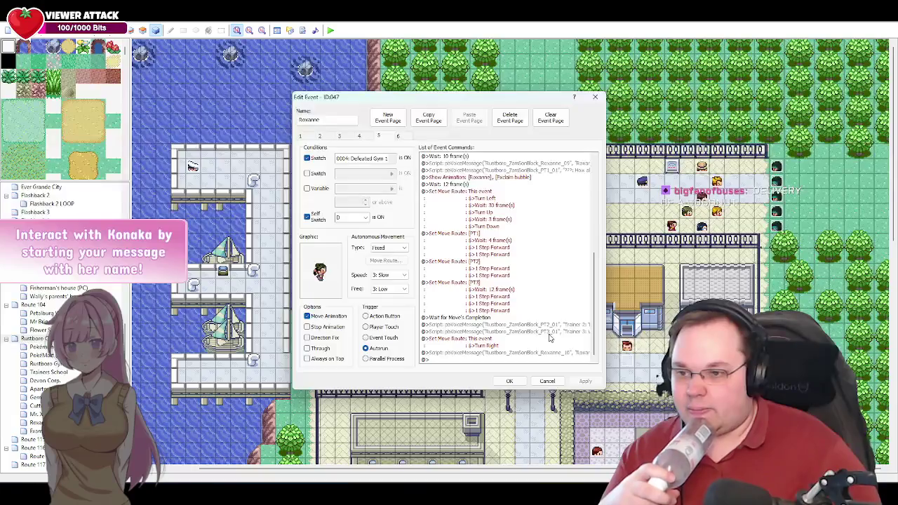
pyautogui.click(547, 352)
pyautogui.doubleClick(546, 355)
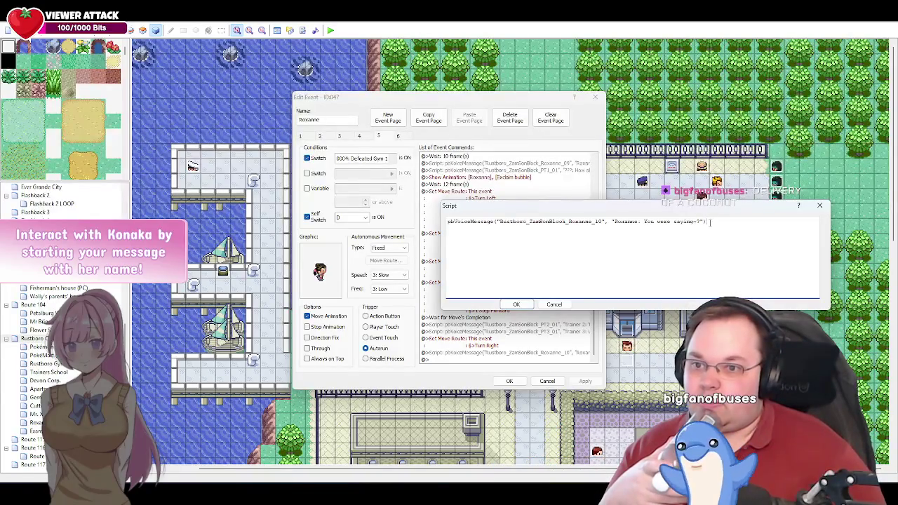
pyautogui.click(712, 222)
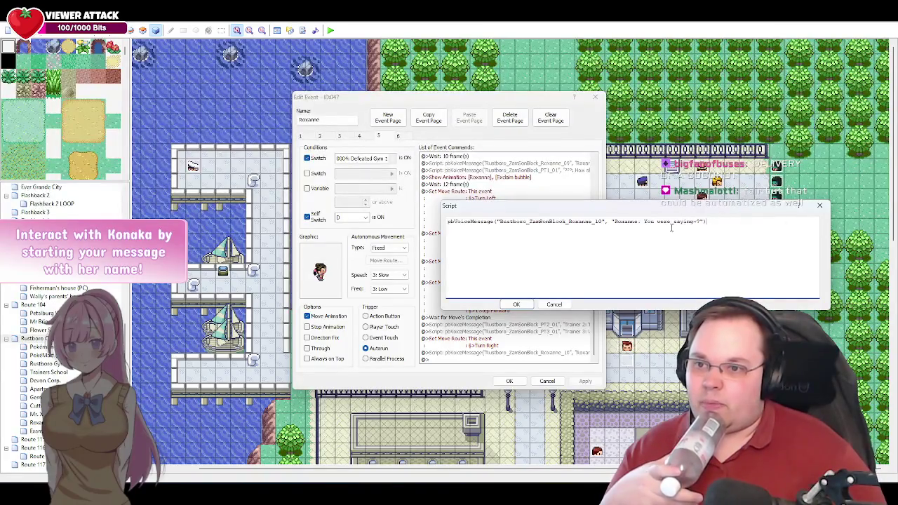
pyautogui.moveTo(698, 208); pyautogui.dragTo(595, 201)
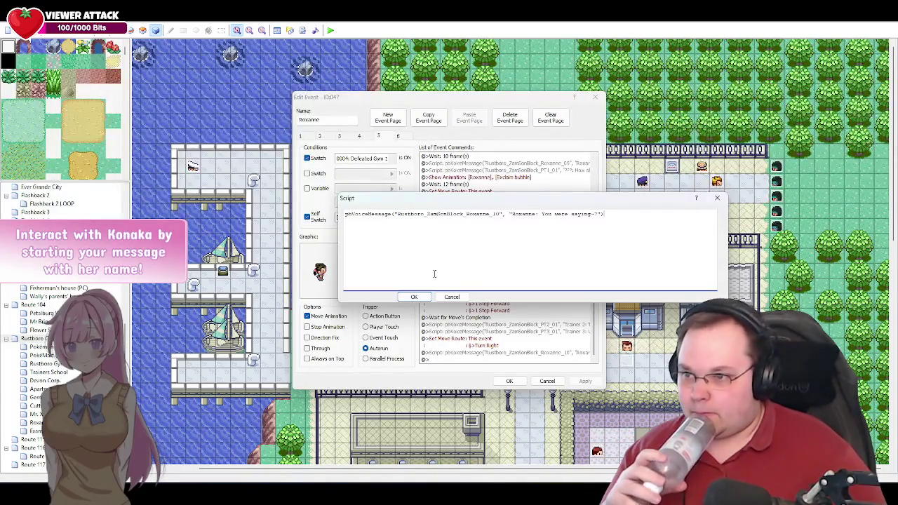
pyautogui.click(451, 296)
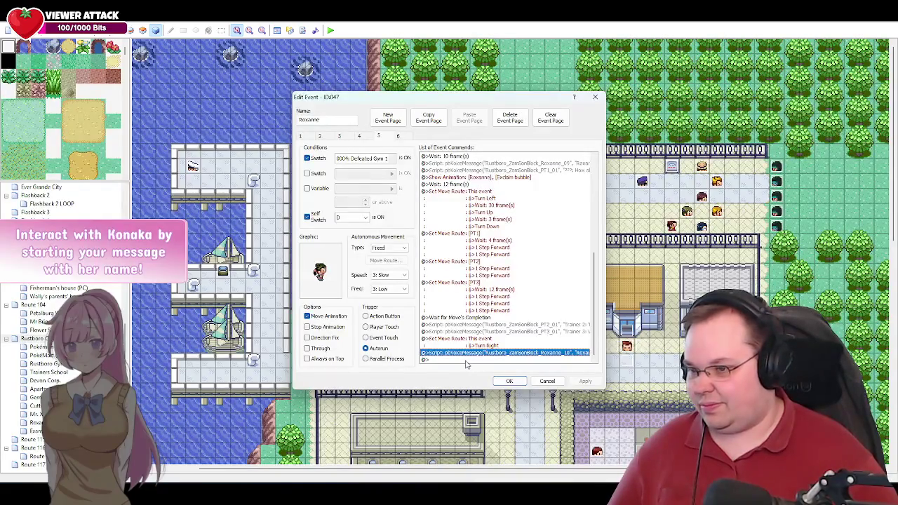
pyautogui.click(466, 360)
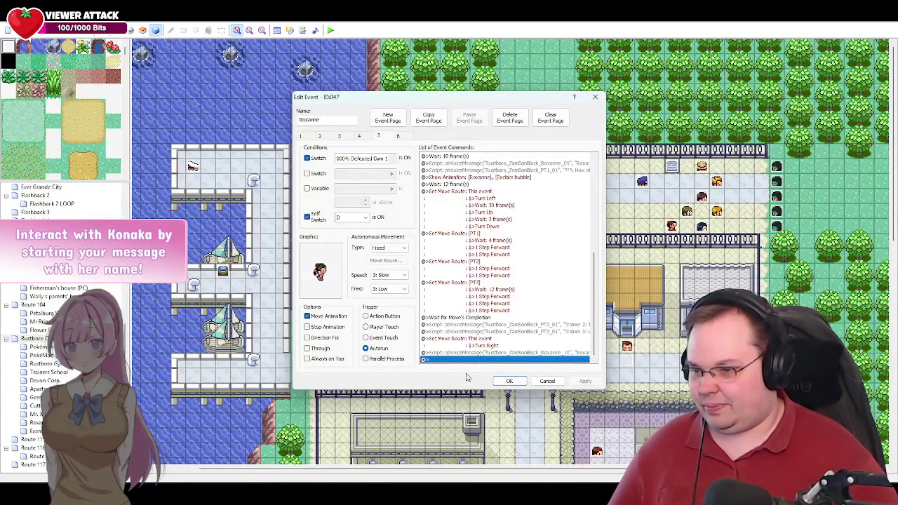